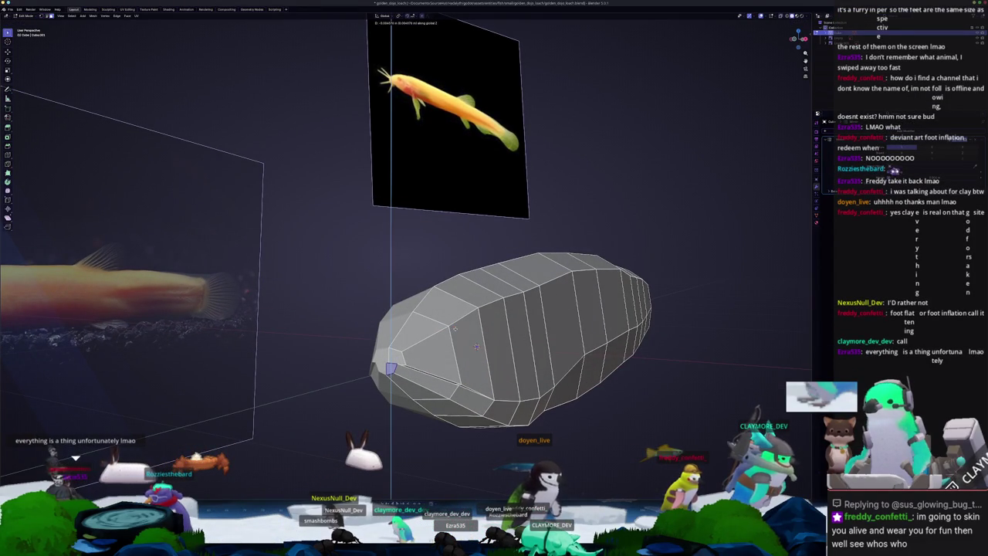
- Zoom in on the head in Right Orthographic view with X-ray enabled
key("KP_3")
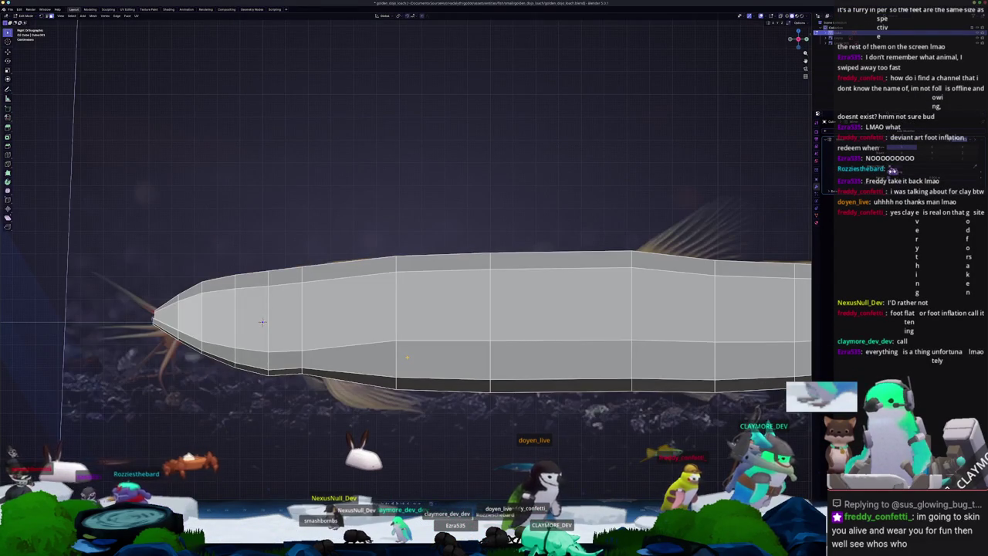
key("KP_1")
scroll(408, 357, "up", 2)
mouse_move(618, 346)
middle_mouse_down("shift")
mouse_move(485, 341)
mouse_move(221, 282)
mouse_move(548, 284)
middle_mouse_up("shift")
key("alt+z")
scroll(547, 284, "up", 2)
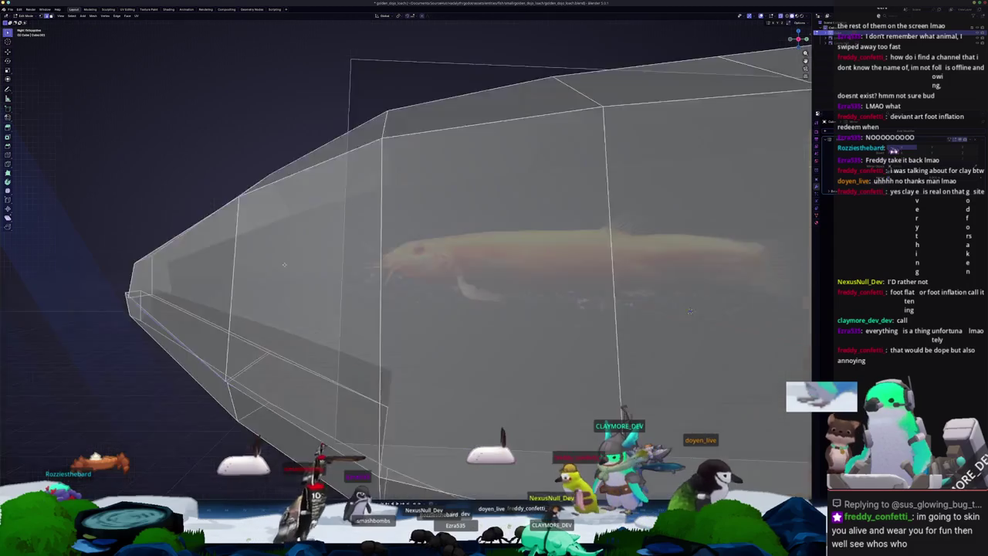
- Inspect the head shape, then start a knife cut across the lower head near the snout
mouse_move(548, 283)
middle_mouse_down()
mouse_move(570, 305)
mouse_move(631, 276)
mouse_move(636, 301)
middle_mouse_up()
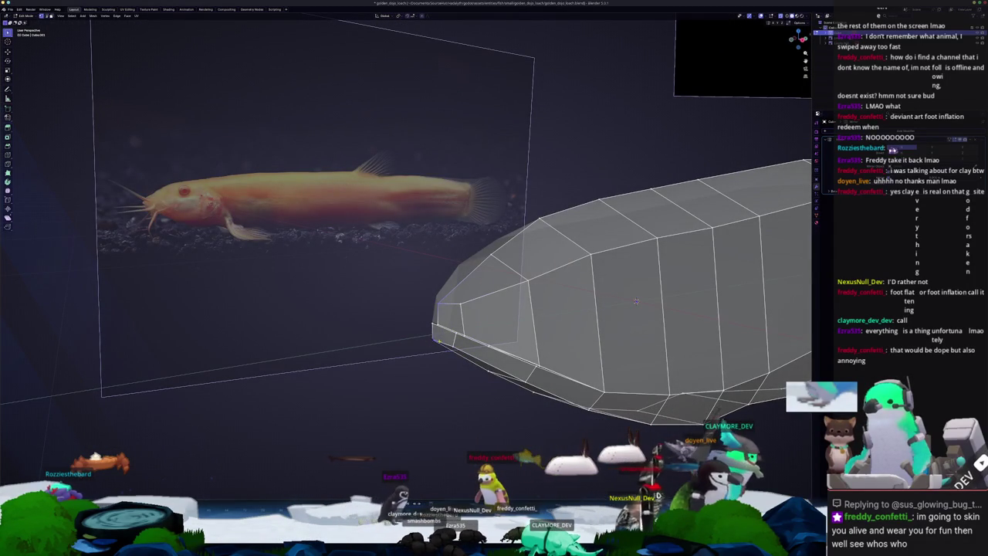
middle_click_drag(636, 301, 624, 295)
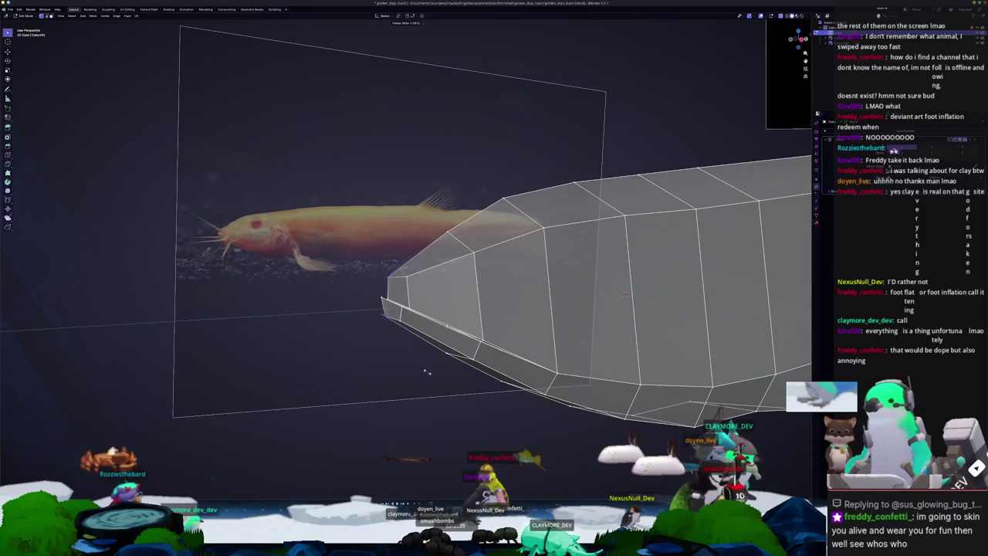
middle_click_drag(625, 294, 628, 321)
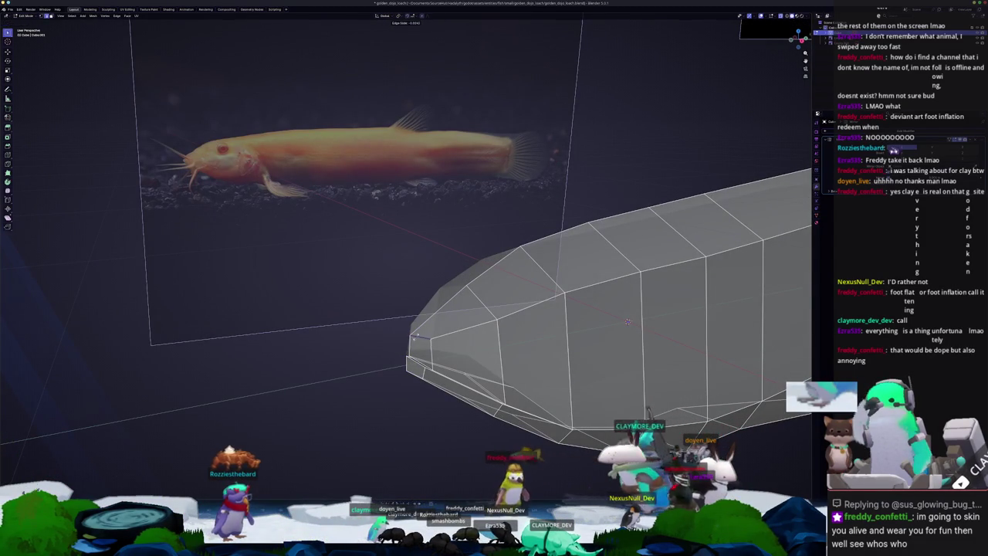
mouse_move(627, 321)
middle_mouse_down()
mouse_move(631, 230)
mouse_move(444, 269)
mouse_move(502, 270)
middle_mouse_up()
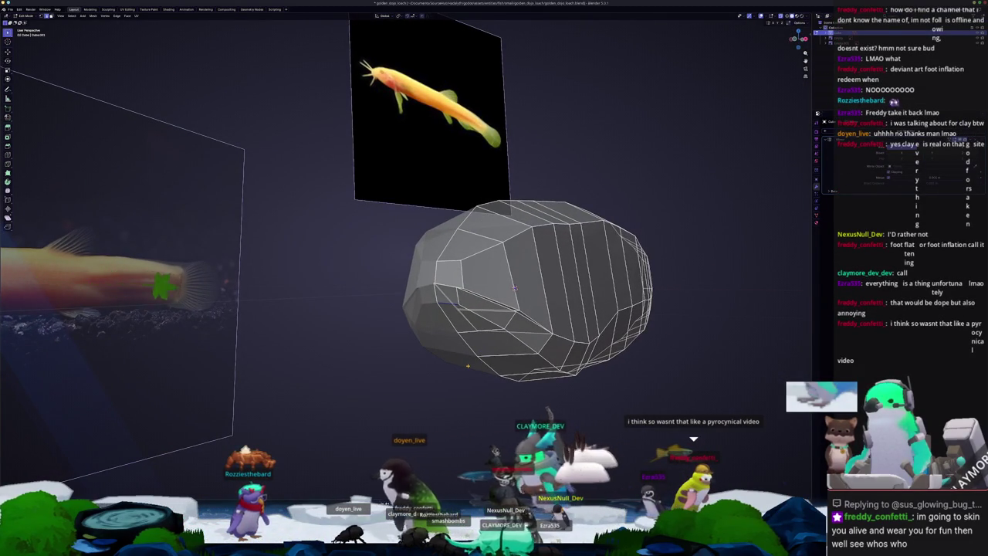
key("KP_3")
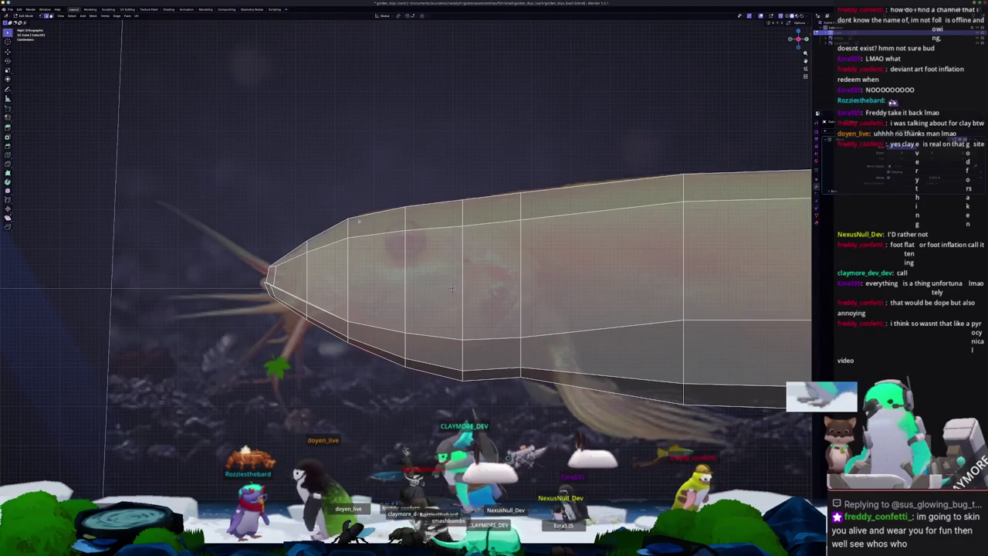
middle_click_drag(453, 289, 574, 297)
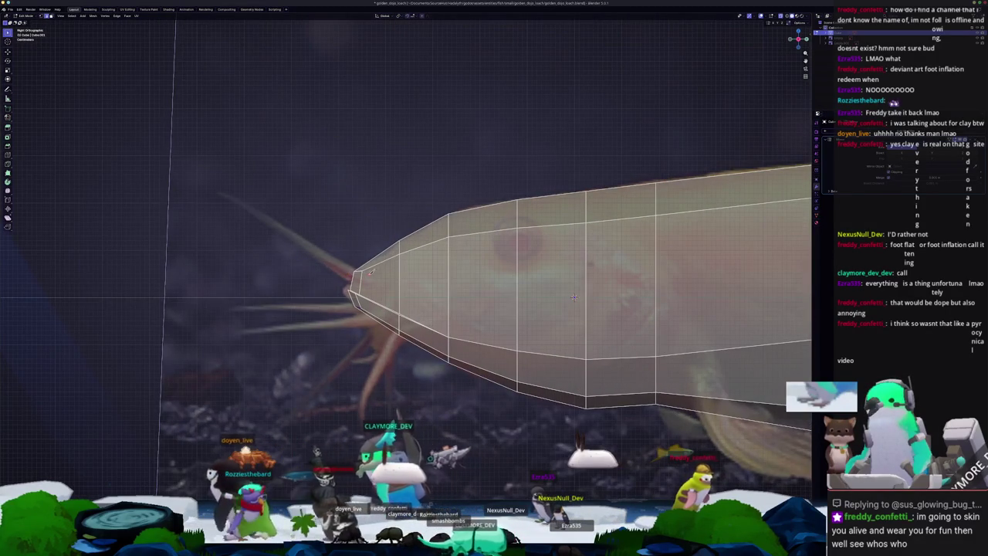
left_click(400, 288)
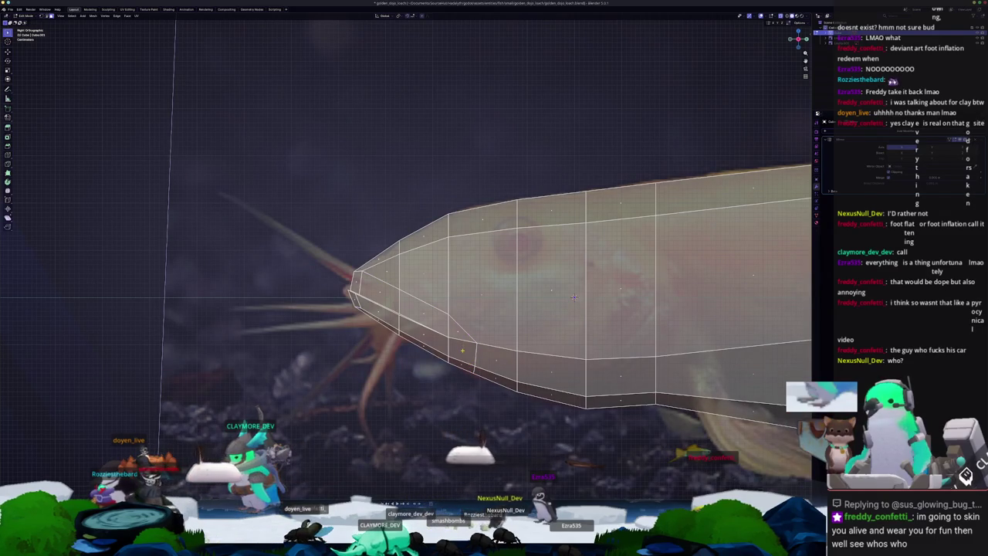
- Select the strip of faces along the mouth line, nudging a bottom vertex toward the tail
left_click(376, 292, "shift")
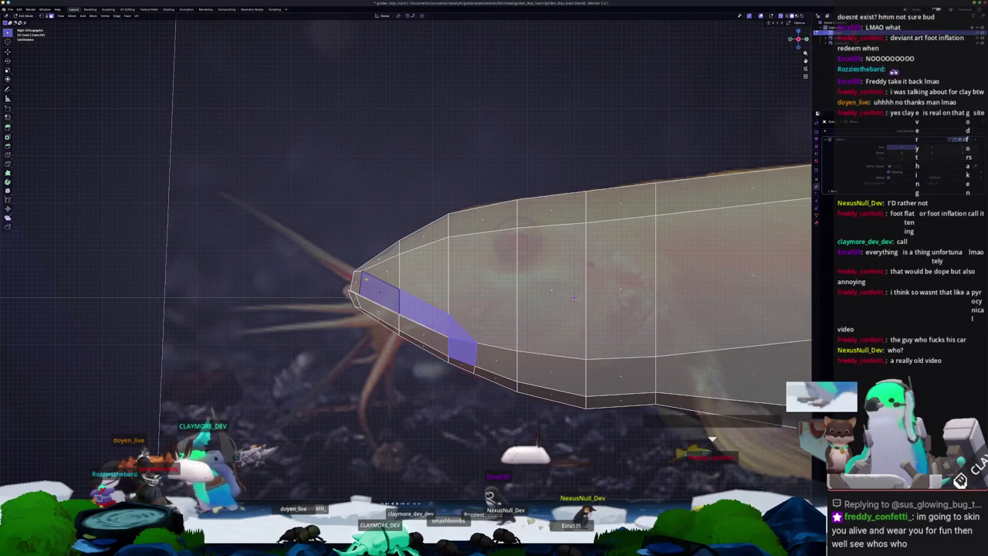
middle_click_drag(574, 297, 607, 296)
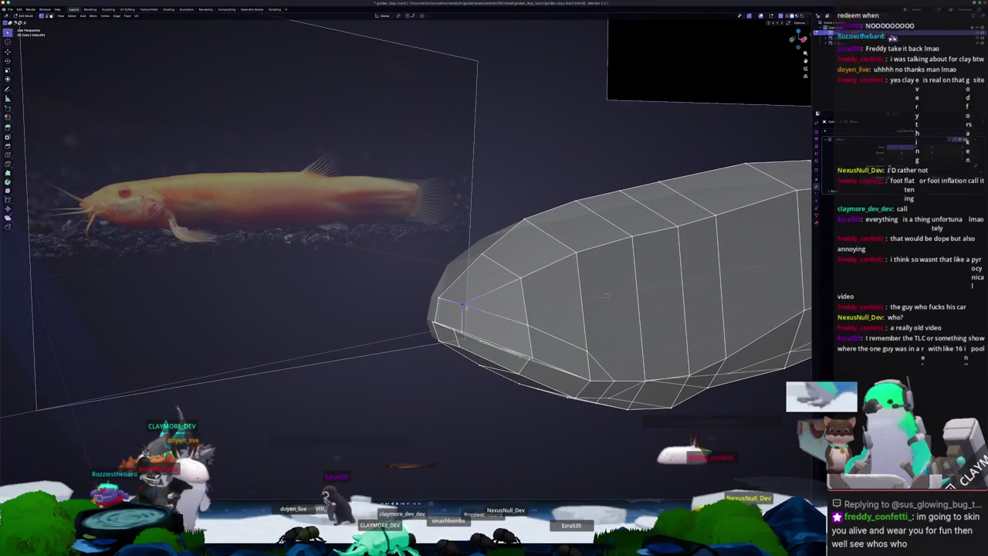
middle_click_drag(608, 295, 623, 301)
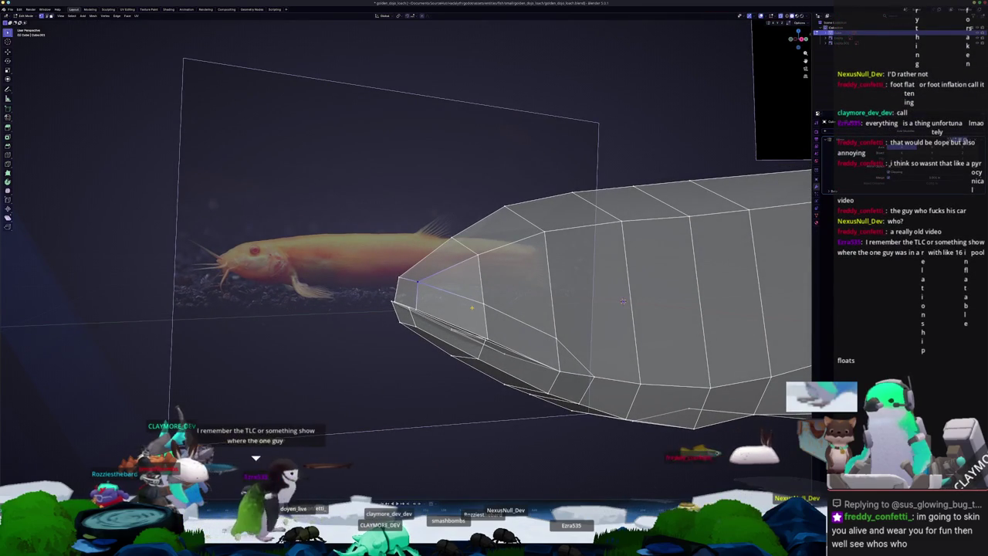
key("KP_3")
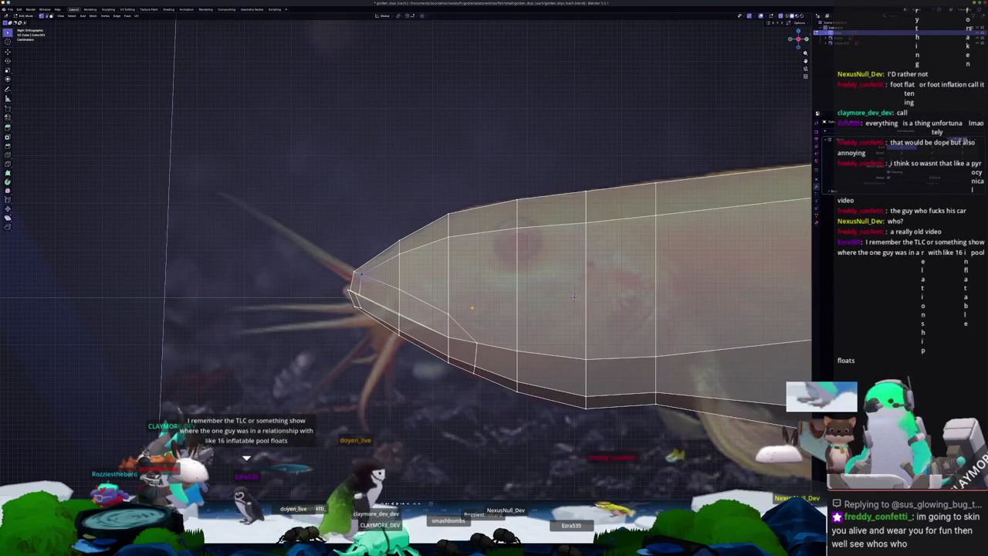
scroll(574, 298, "up", 2)
scroll(610, 297, "up", 1)
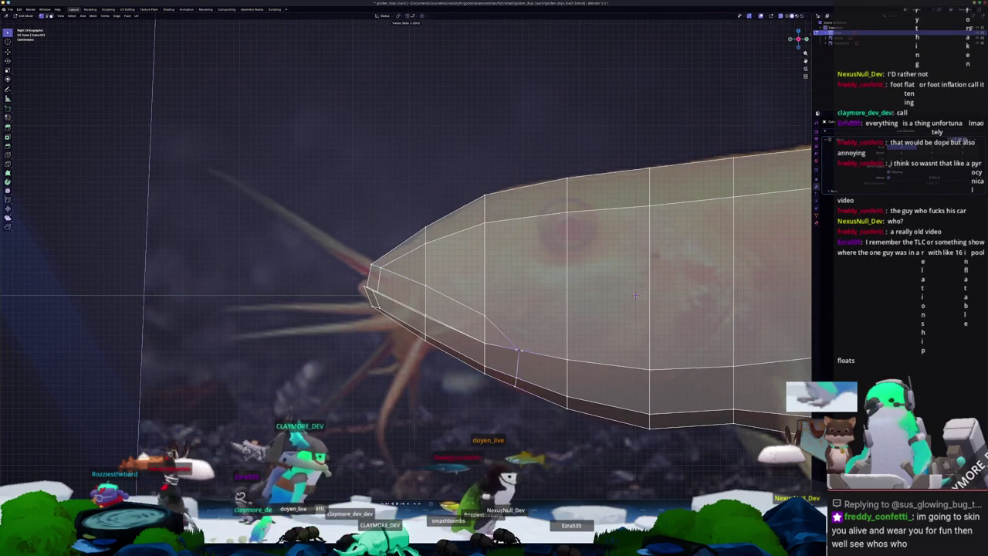
left_click_drag(519, 362, 539, 351)
left_click(538, 354)
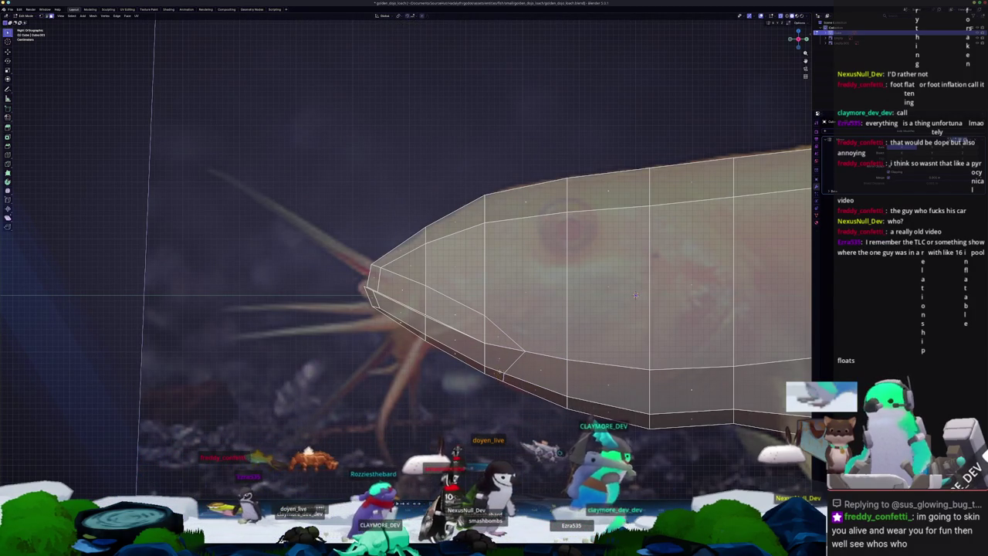
left_click(498, 360)
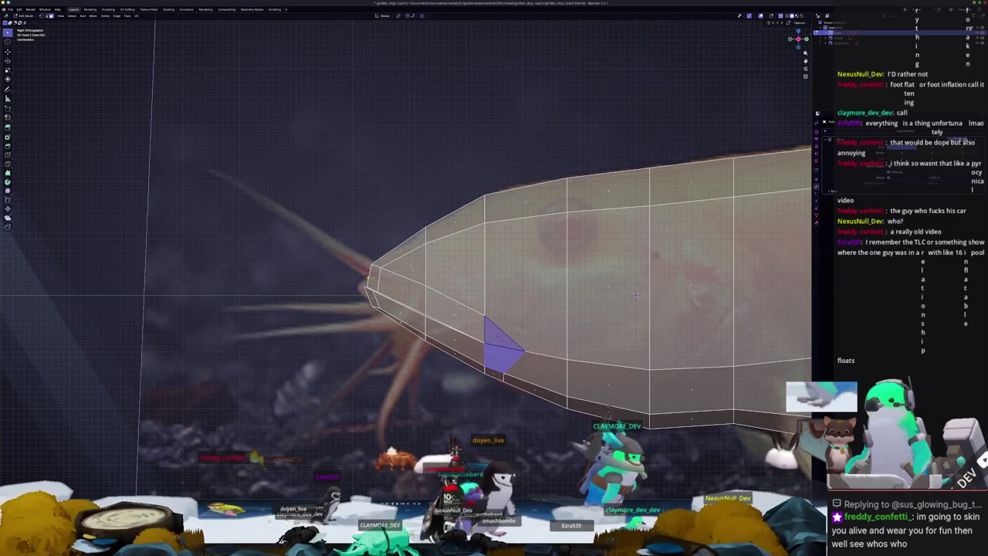
middle_click_drag(635, 295, 578, 249)
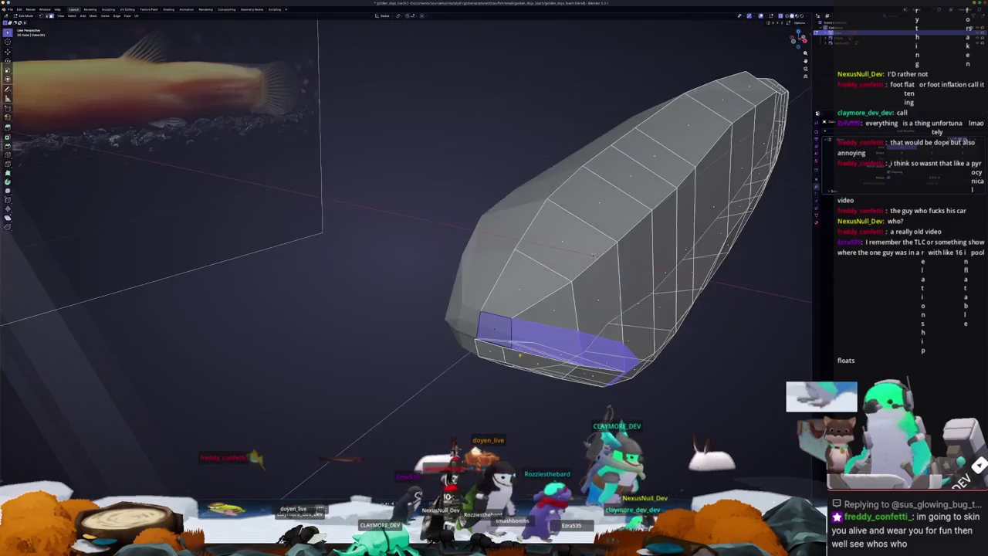
mouse_move(525, 342)
middle_mouse_down()
mouse_move(494, 347)
mouse_move(526, 333)
middle_mouse_up()
- Push the selected band outward with Shrink/Fatten, then turn off X-ray and deselect
key("alt+s")
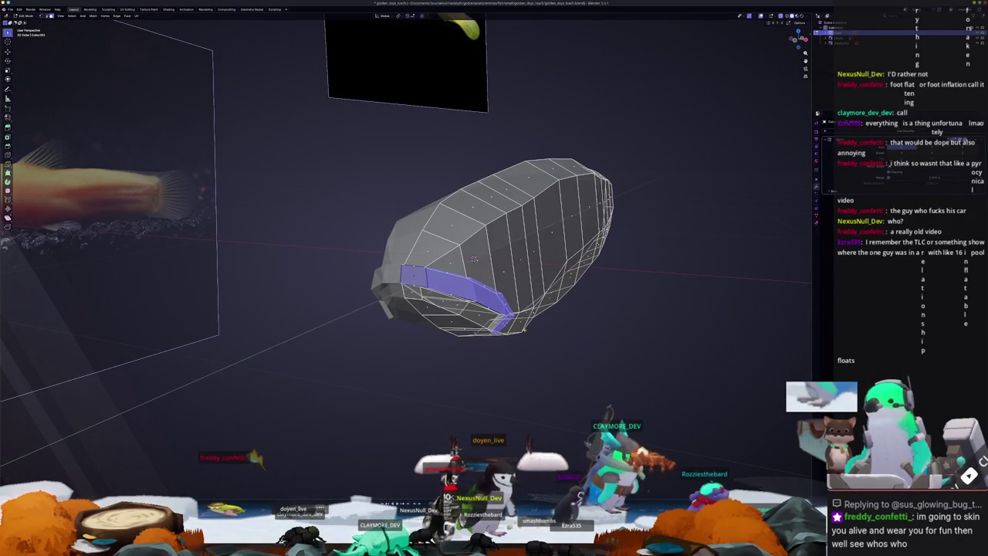
key("KP_3")
scroll(515, 272, "up", 1)
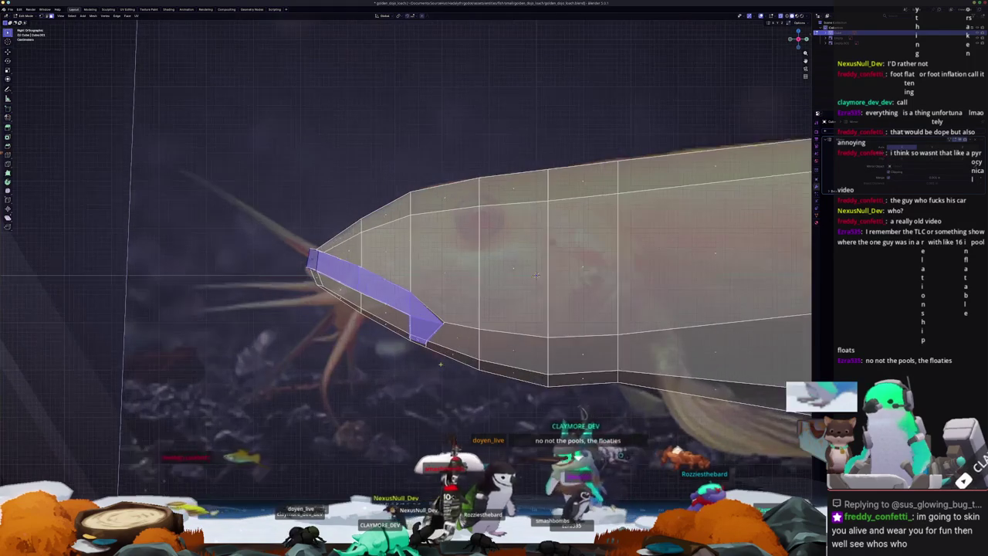
key("alt+z")
key("alt+z")
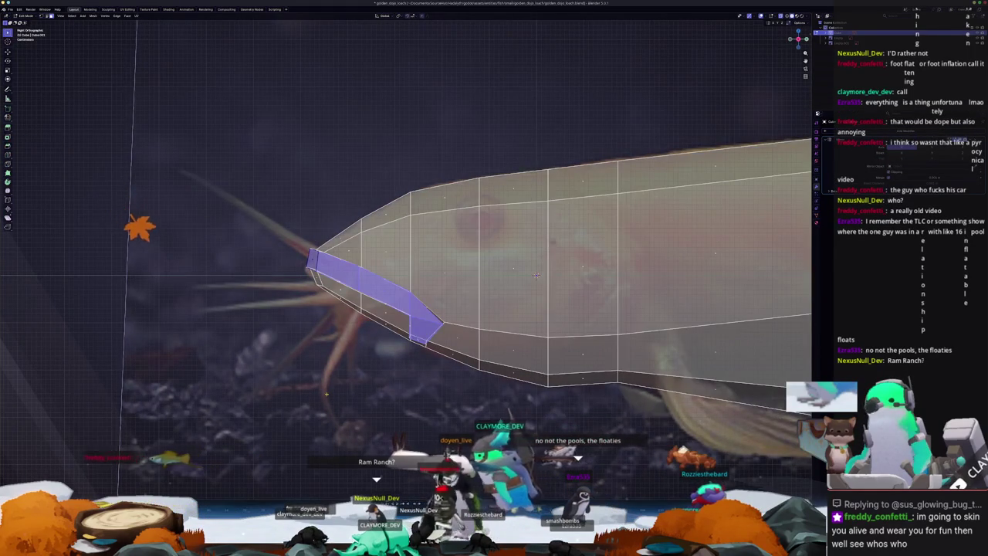
key("alt+a")
scroll(556, 278, "up", 1)
scroll(562, 279, "up", 1)
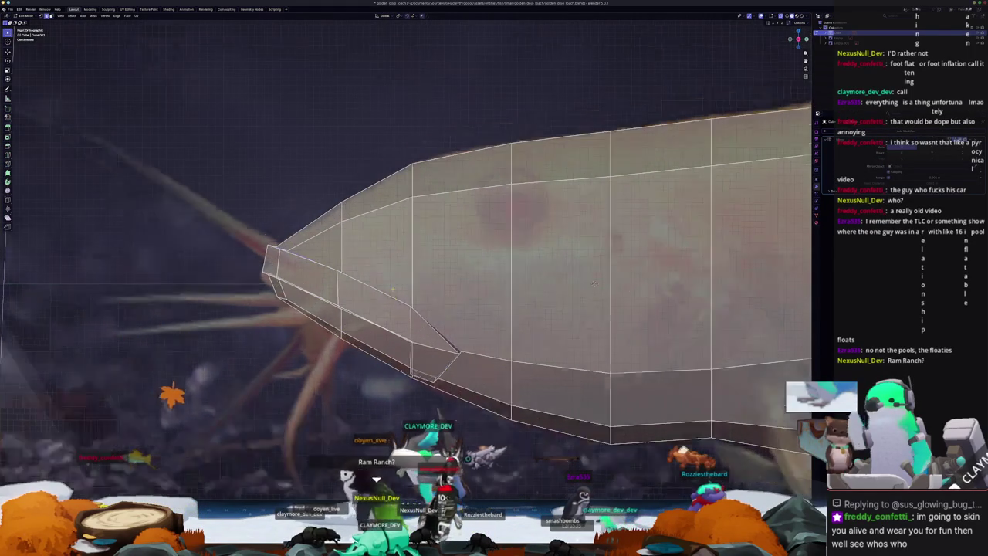
scroll(674, 273, "up", 1)
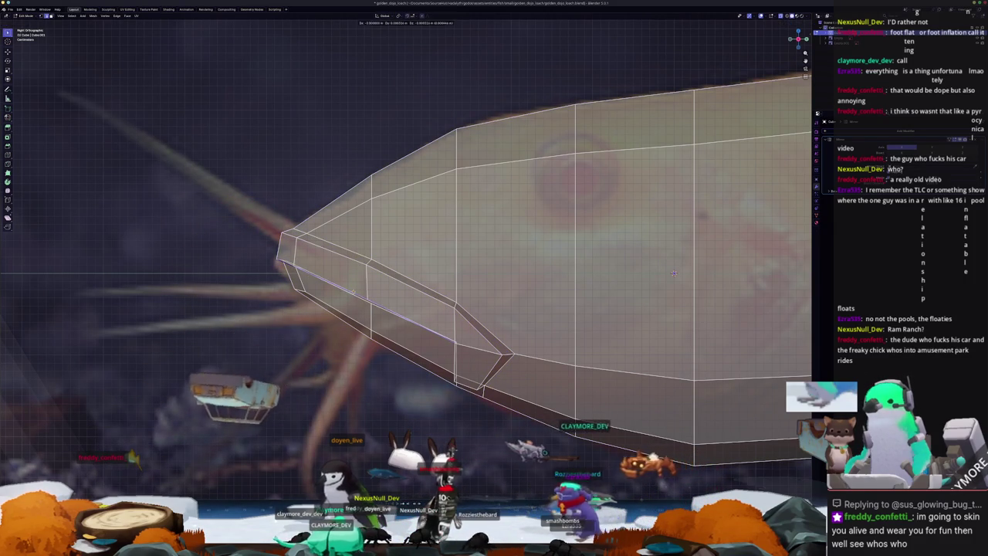
- Edge-slide the lower head loop and the mouth corner edge into place
key("g")
key("g")
left_click(674, 273)
middle_click_drag(674, 273, 491, 273)
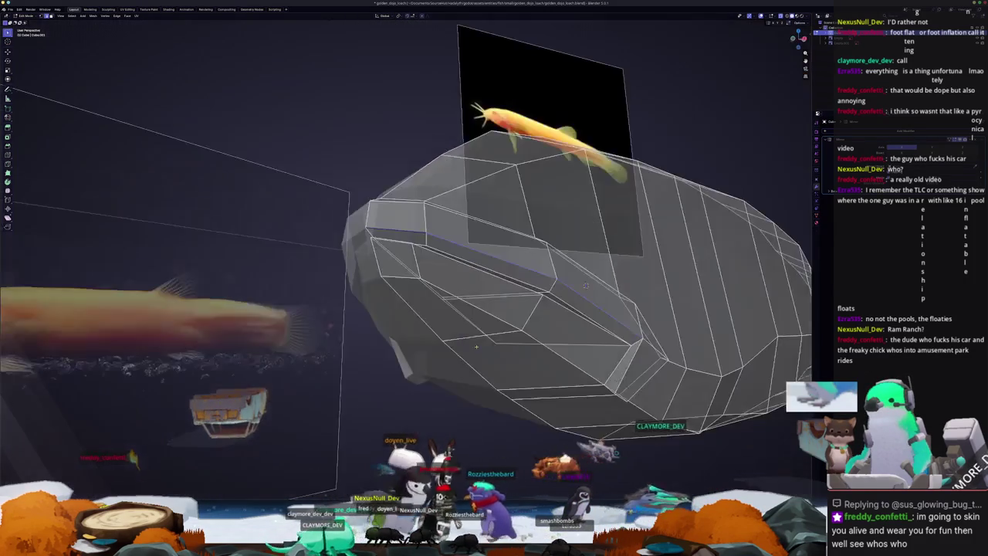
middle_click_drag(440, 300, 434, 303)
key("g")
key("g")
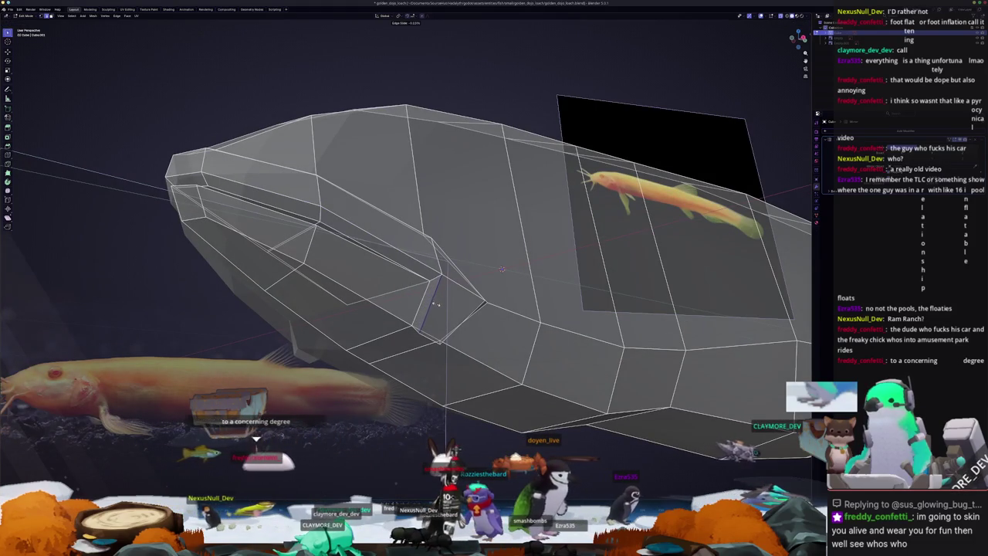
left_click(428, 329)
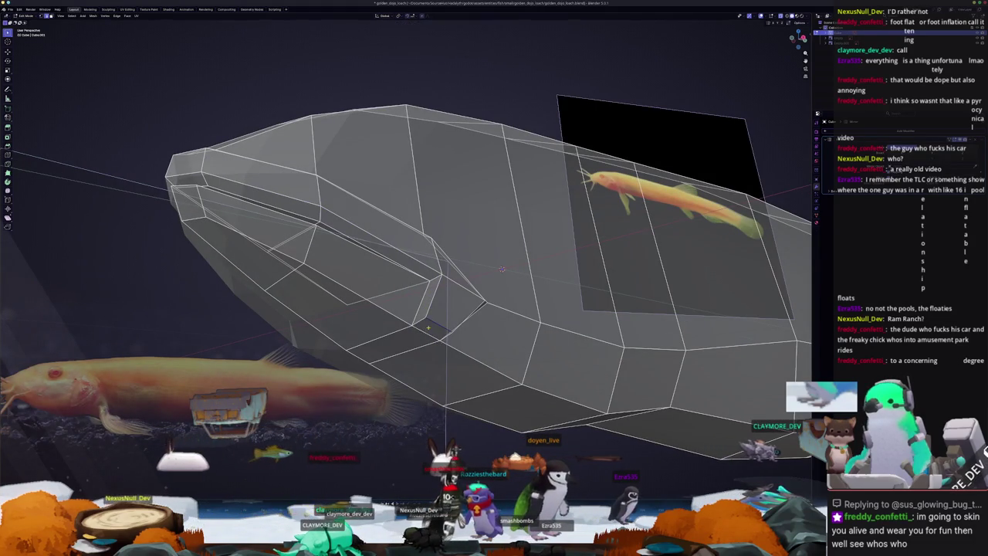
middle_click_drag(428, 328, 410, 333)
- Zoom out in side view, then exit to Object Mode and inspect the finished head
key("KP_3")
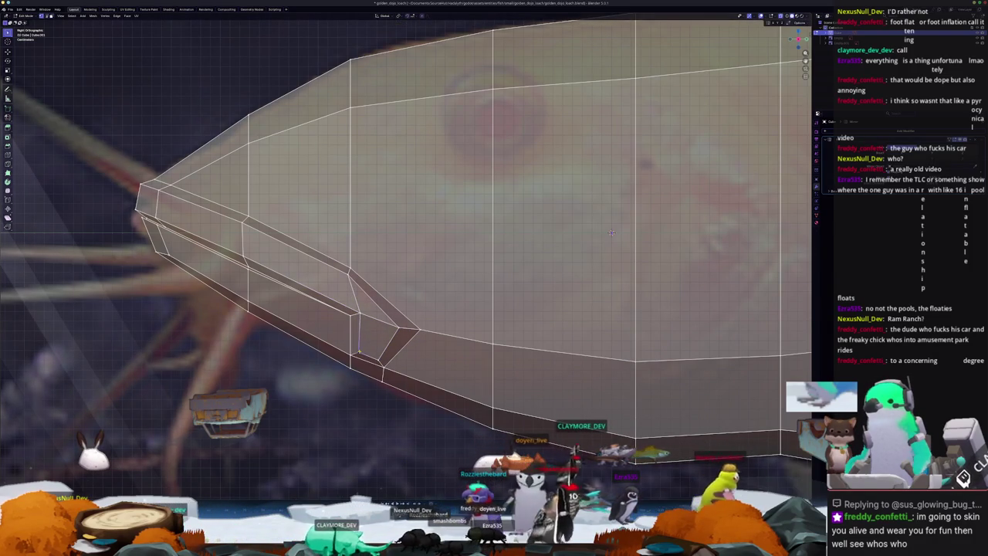
scroll(611, 232, "down", 1)
middle_click_drag(610, 232, 668, 265, "shift")
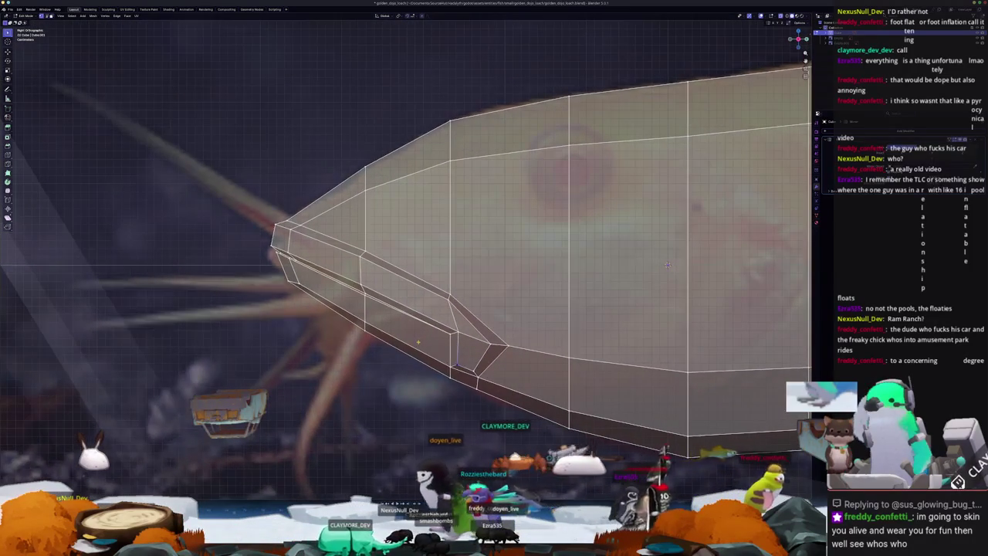
scroll(668, 266, "down", 1)
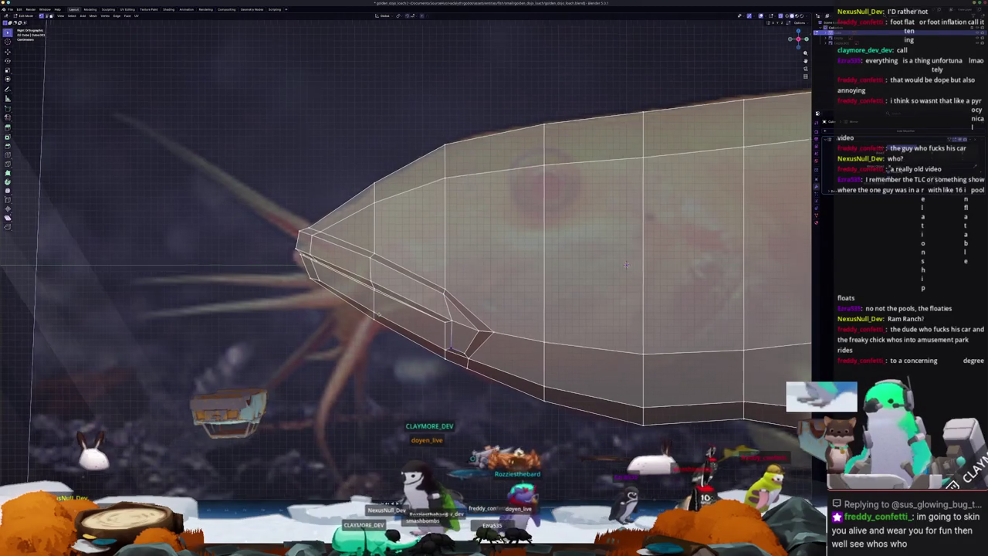
key("Tab")
middle_click_drag(624, 263, 518, 242)
middle_click_drag(369, 313, 457, 335)
key("KP_7")
- Back in Edit Mode, scale the faces at the narrow end thinner along X
key("Tab")
scroll(457, 335, "up", 1)
scroll(460, 342, "up", 1)
left_click_drag(506, 412, 429, 287)
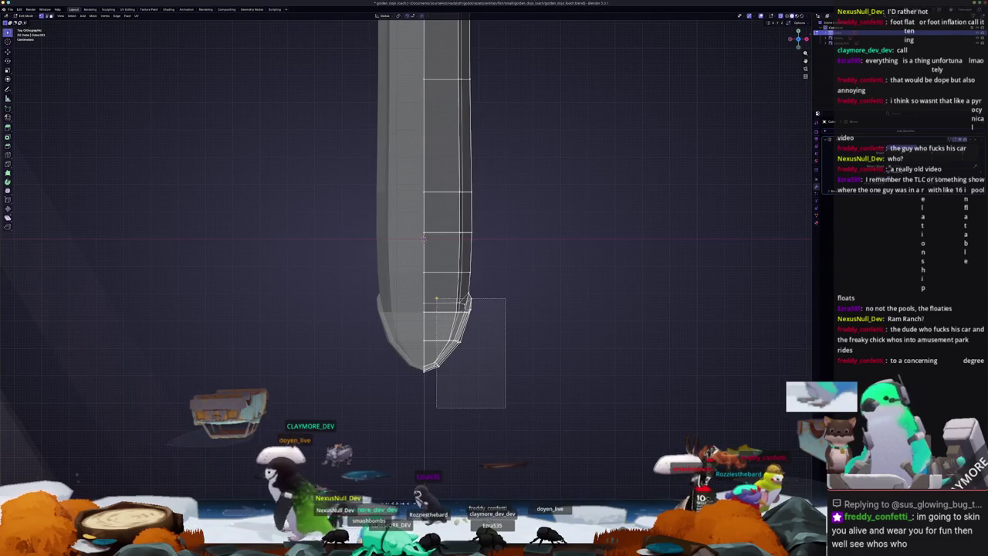
key("s")
key("x")
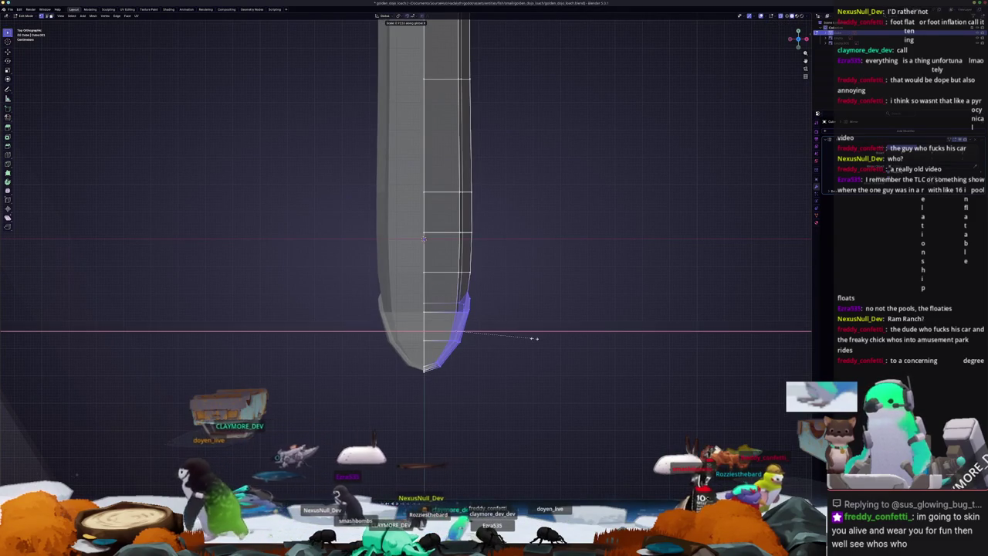
left_click(533, 337)
- Move a side strip of faces along X, then return to the side view
left_click_drag(502, 278, 459, 168)
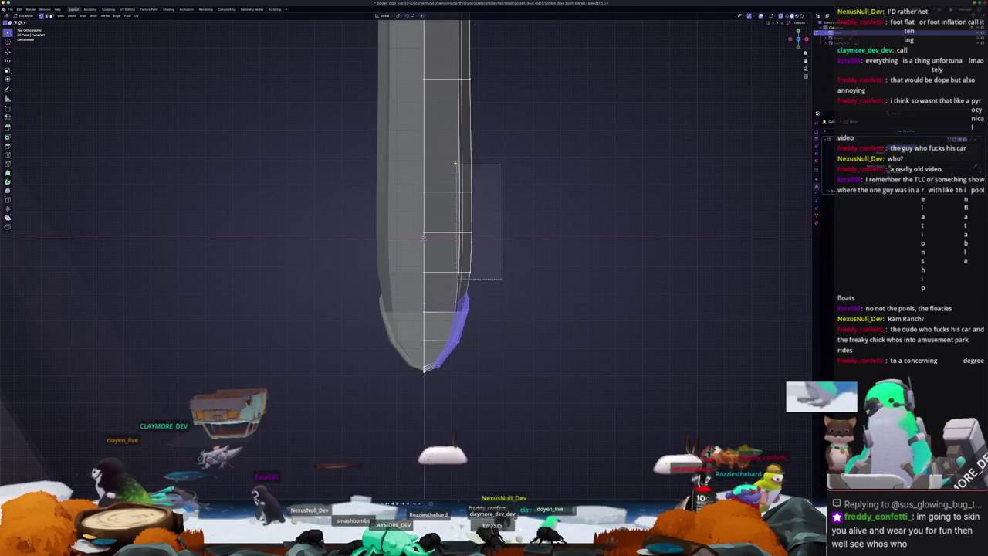
scroll(535, 160, "up", 2)
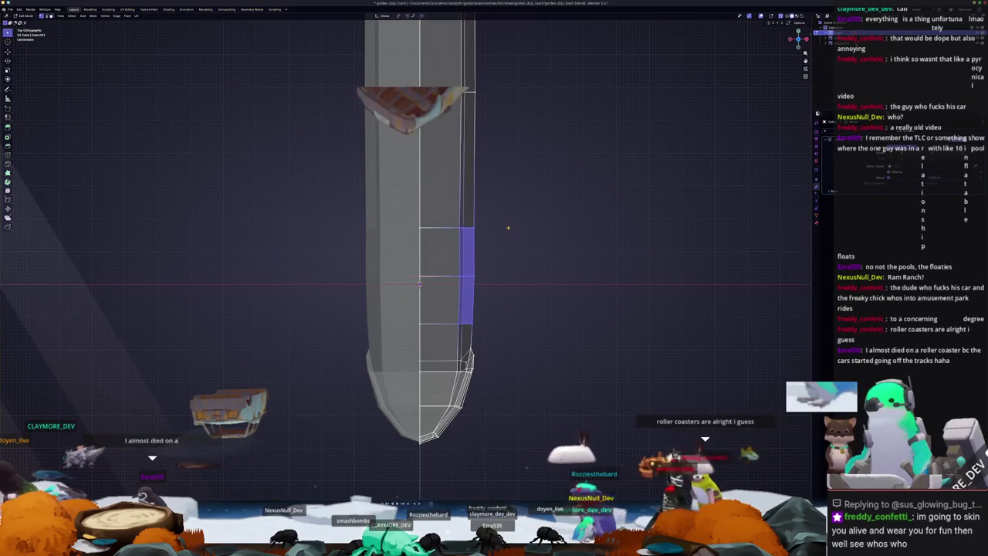
scroll(509, 229, "down", 2)
mouse_move(510, 229)
middle_mouse_down("shift")
mouse_move(451, 387)
mouse_move(452, 265)
middle_mouse_up("shift")
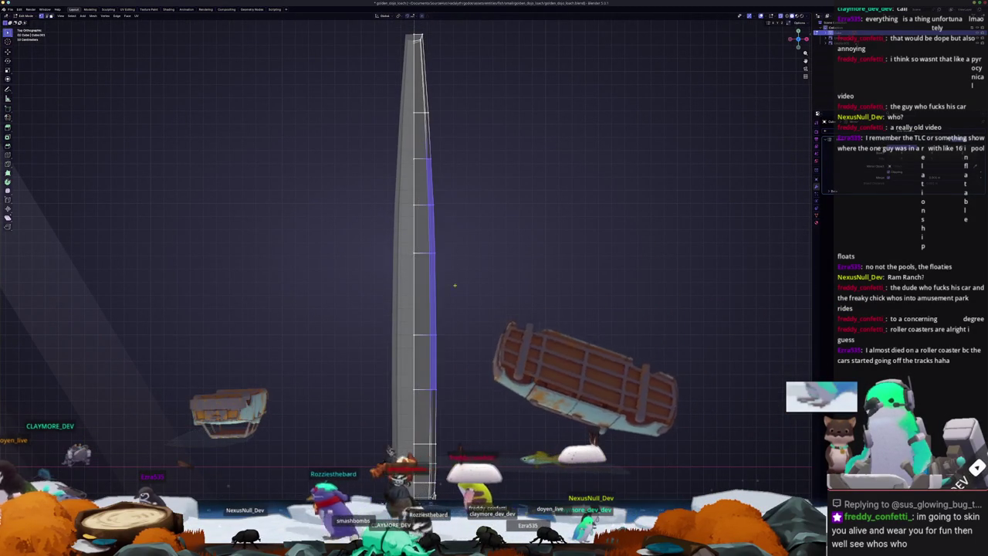
key("g")
key("x")
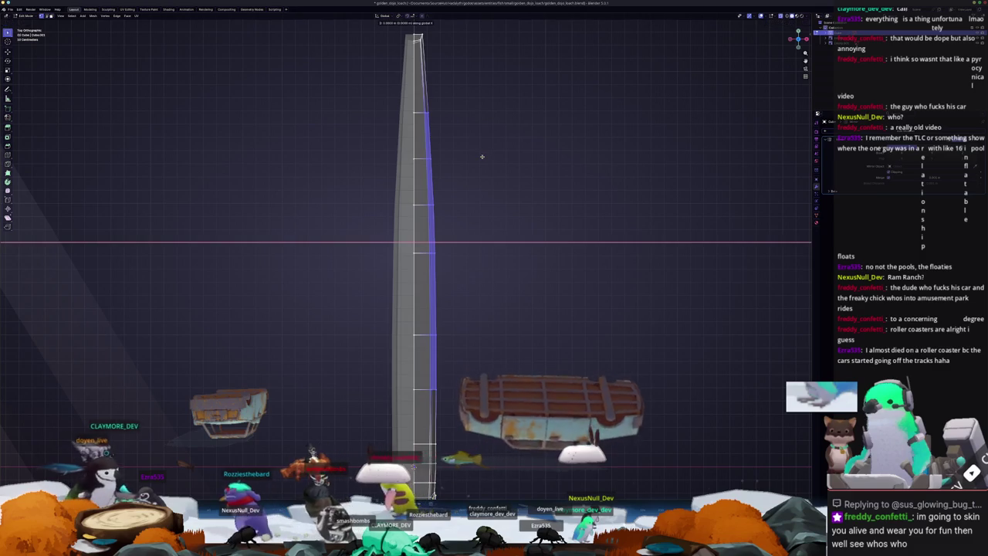
key("Escape")
scroll(471, 186, "down", 1)
mouse_move(471, 187)
middle_mouse_down()
mouse_move(468, 218)
mouse_move(437, 157)
middle_mouse_up()
key("KP_3")
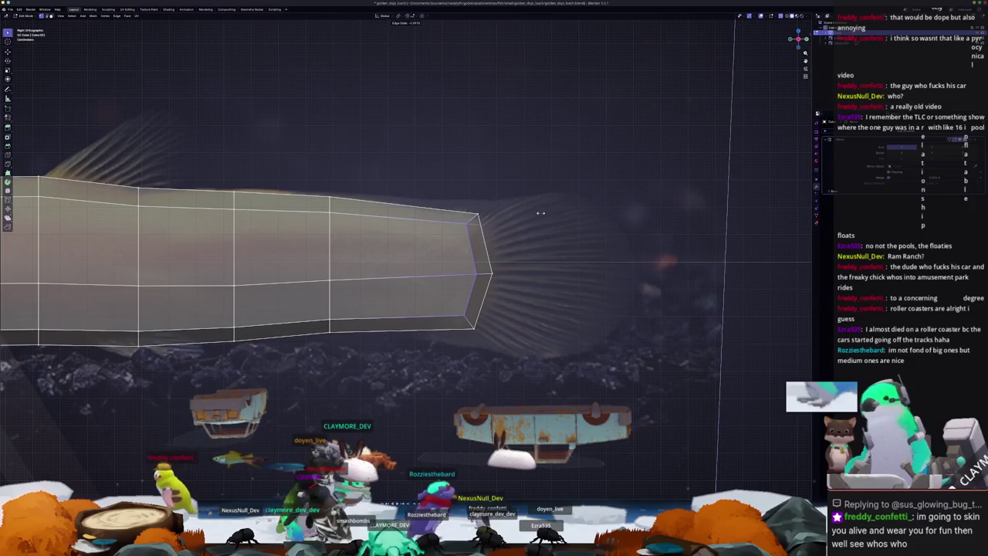
- Confirm the tail-end edge slide and view the solid body in Object Mode
left_click(507, 249)
key("Tab")
scroll(355, 285, "down", 2)
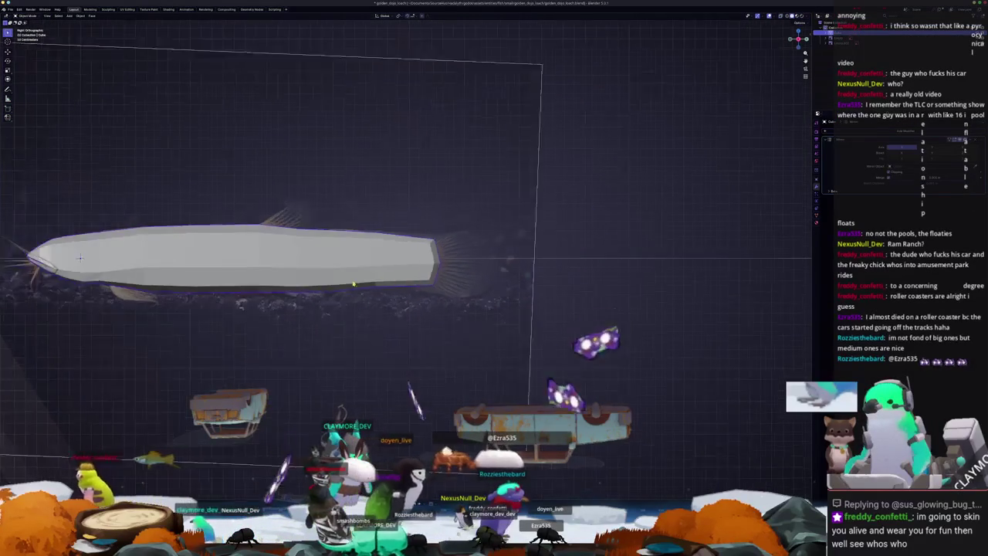
mouse_move(355, 285)
middle_mouse_down()
mouse_move(430, 262)
mouse_move(424, 249)
middle_mouse_up()
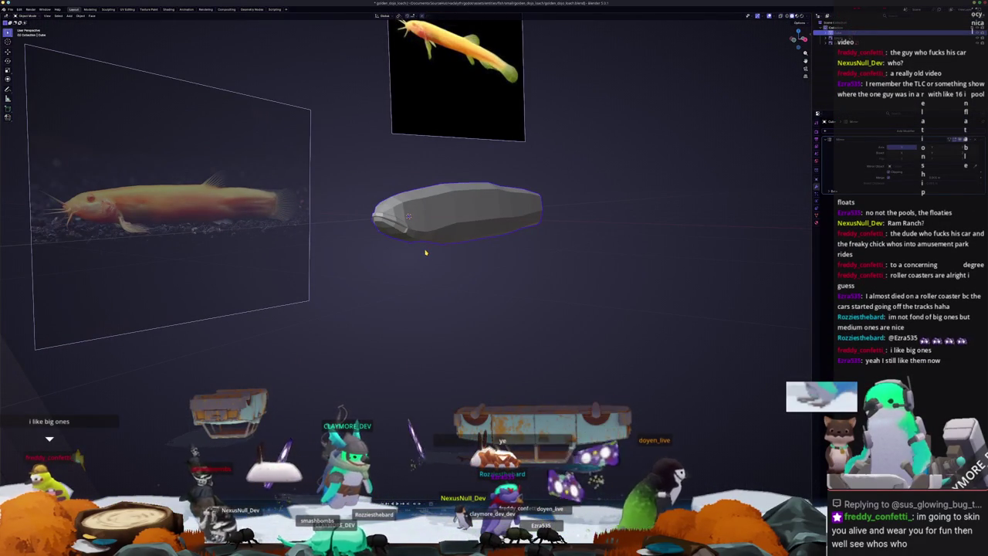
- Start a screen capture, cancel it, and switch to the streaming software
key("Print")
left_click(231, 356)
key("Escape")
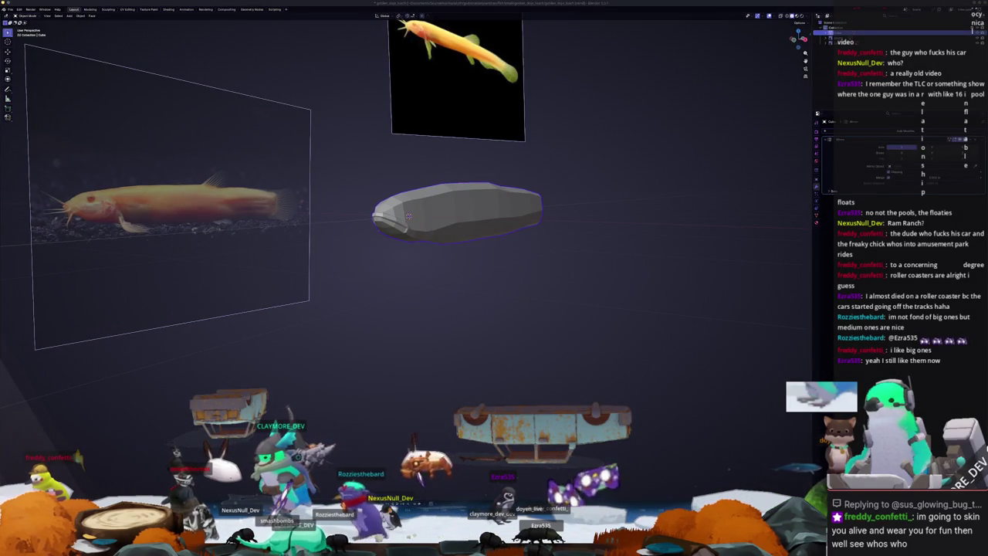
key("alt+Tab")
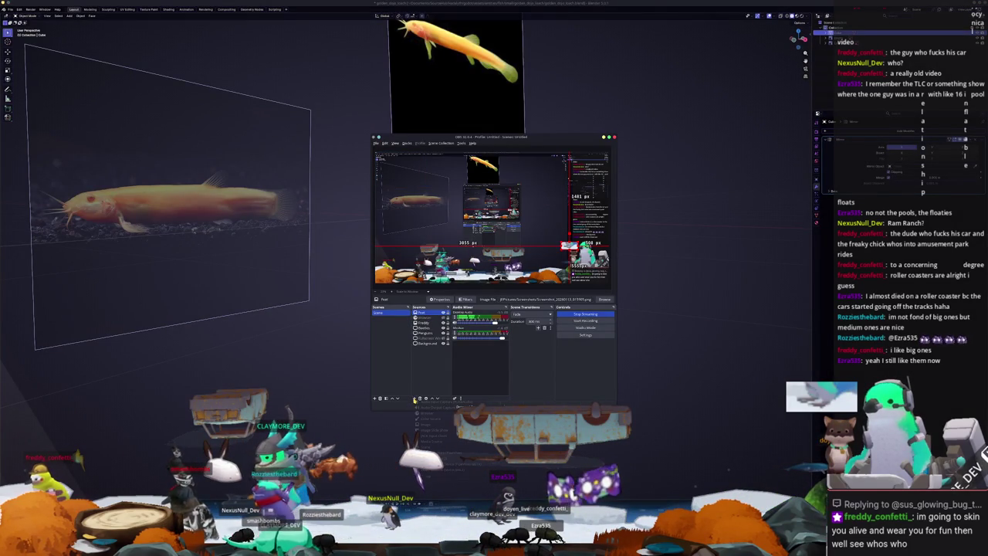
- Create a new Image source in OBS and give it a name
left_click(433, 425)
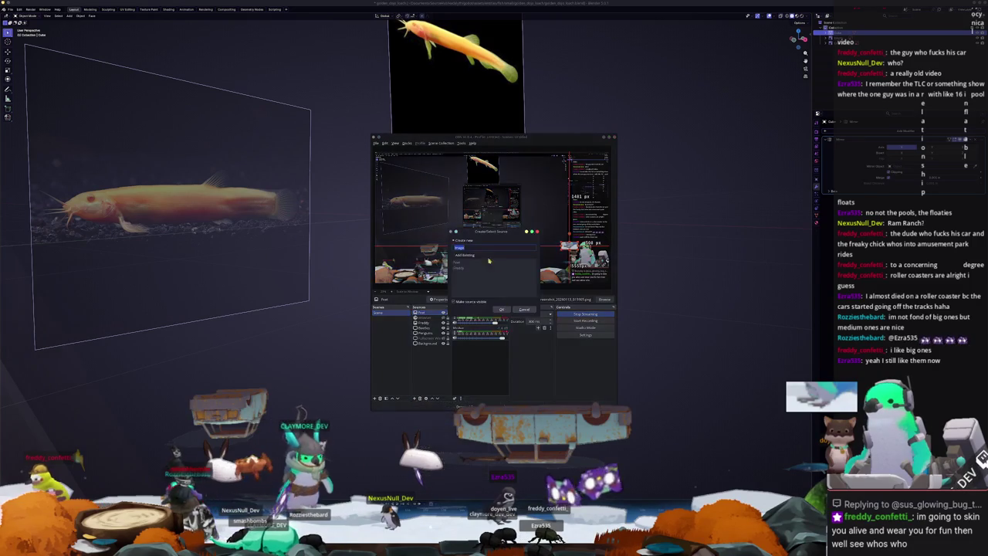
type("Freddy_2")
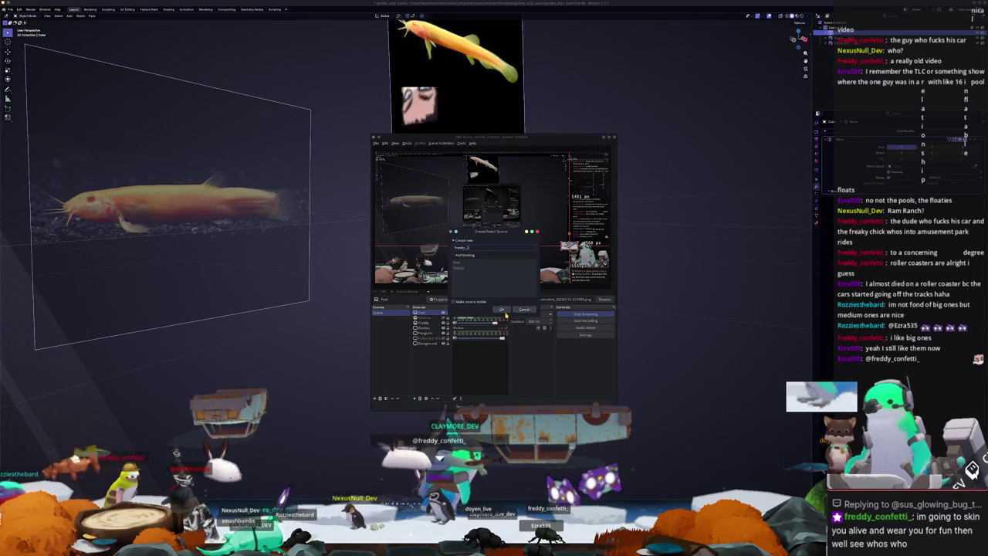
left_click(503, 310)
- Load Pictures/Screenshots/Screenshot_20260113_020446.png as the image, confirm, and hide OBS
left_click(601, 278)
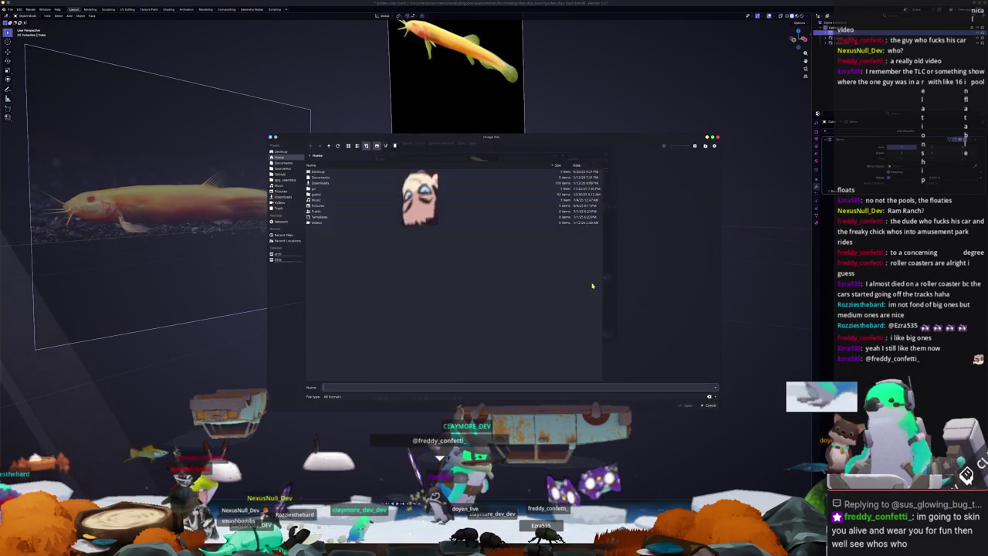
left_click(279, 173)
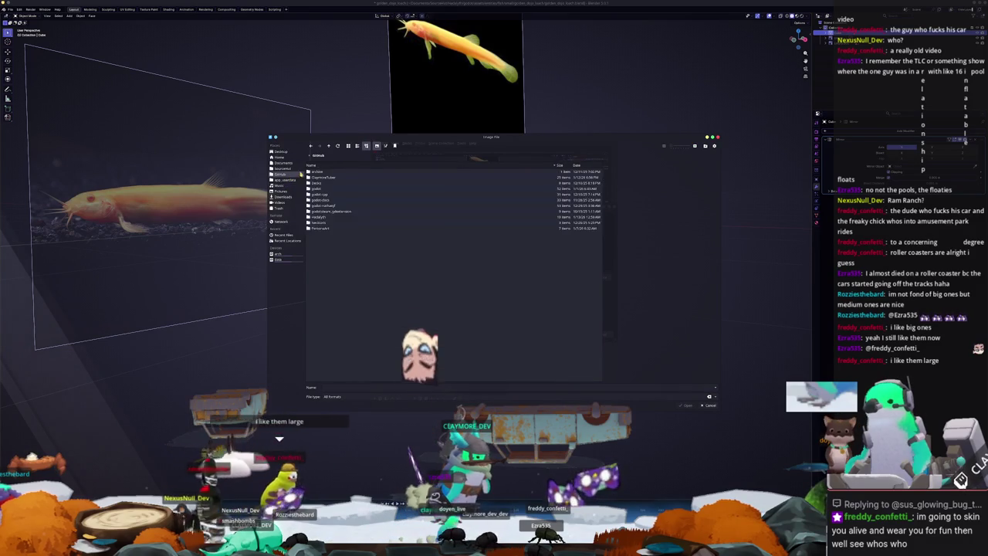
left_click(280, 191)
double_click(390, 263)
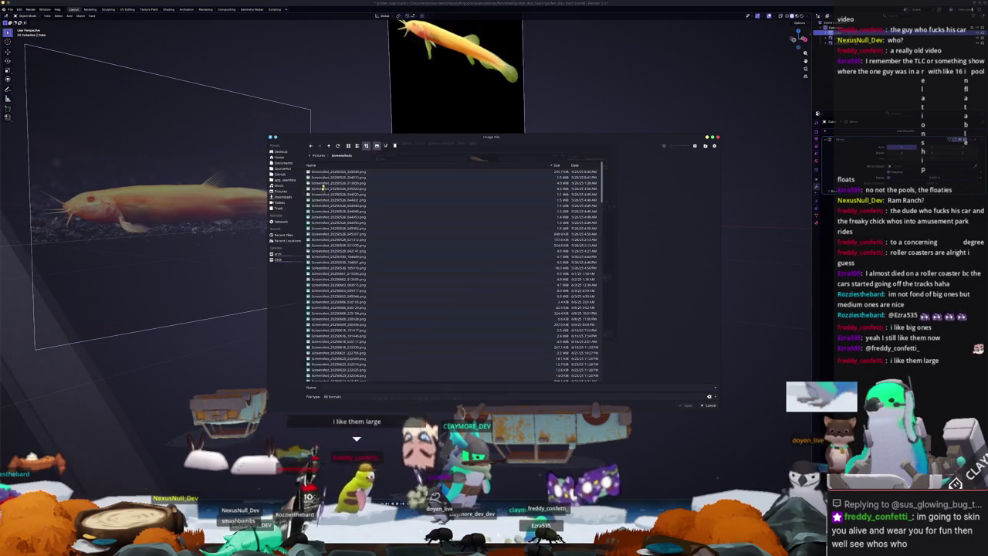
scroll(389, 263, "down", 10)
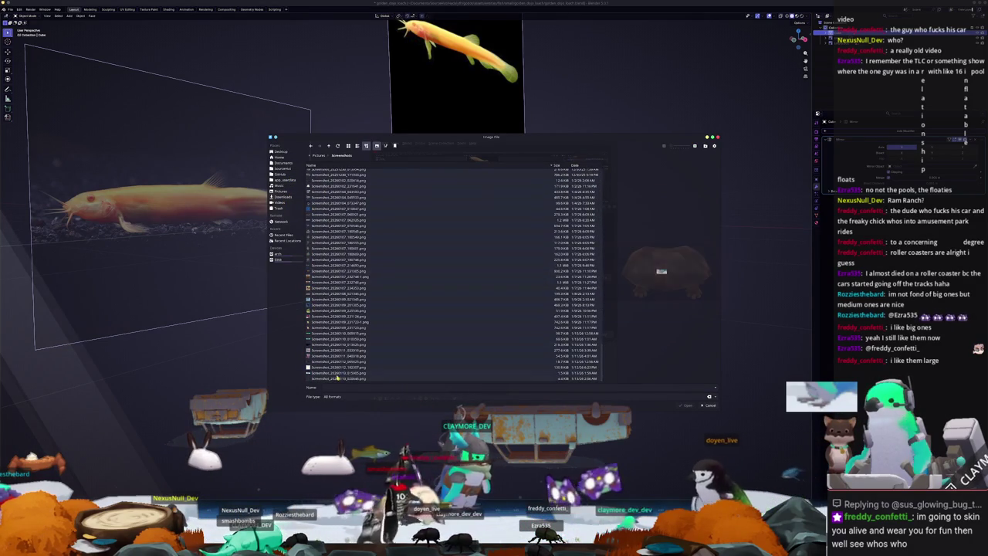
double_click(337, 379)
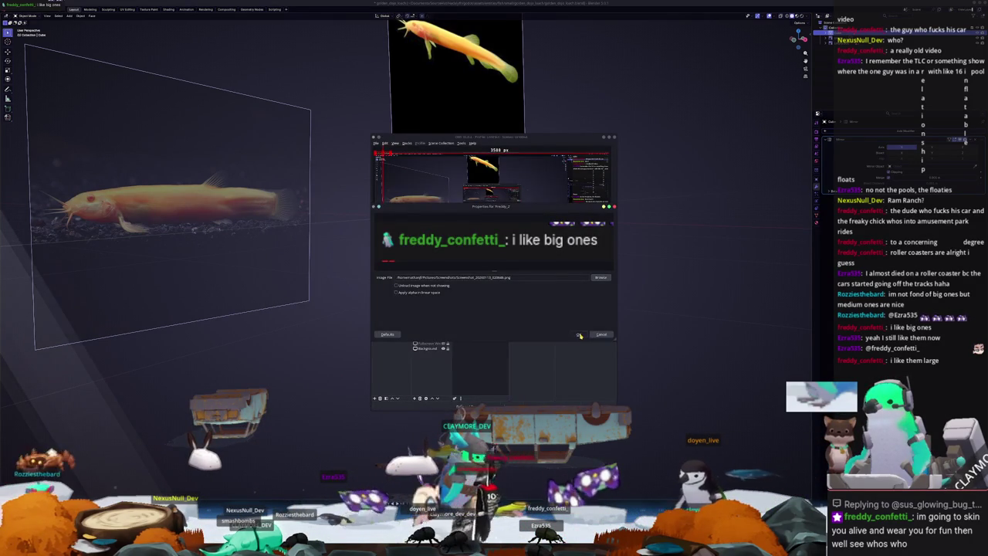
left_click(579, 334)
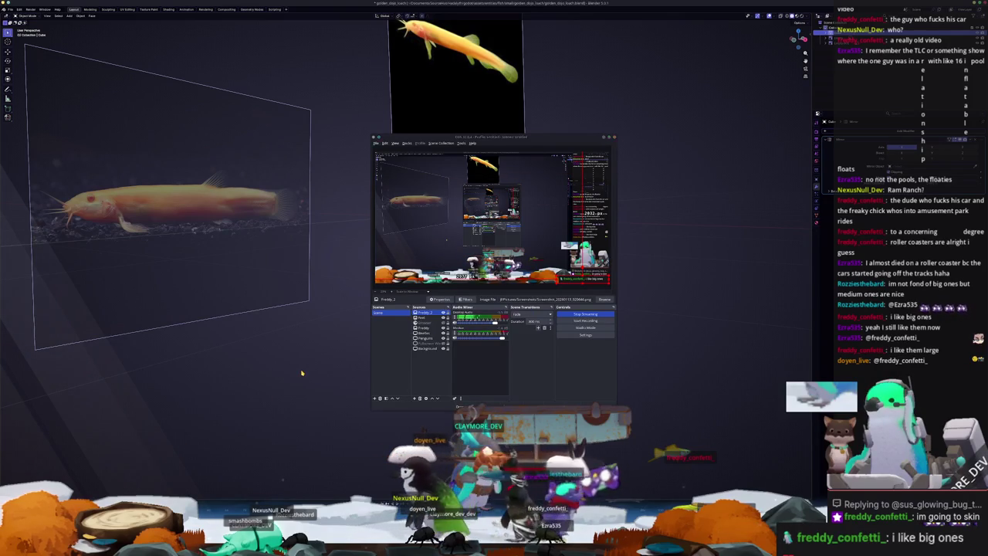
left_click(340, 360)
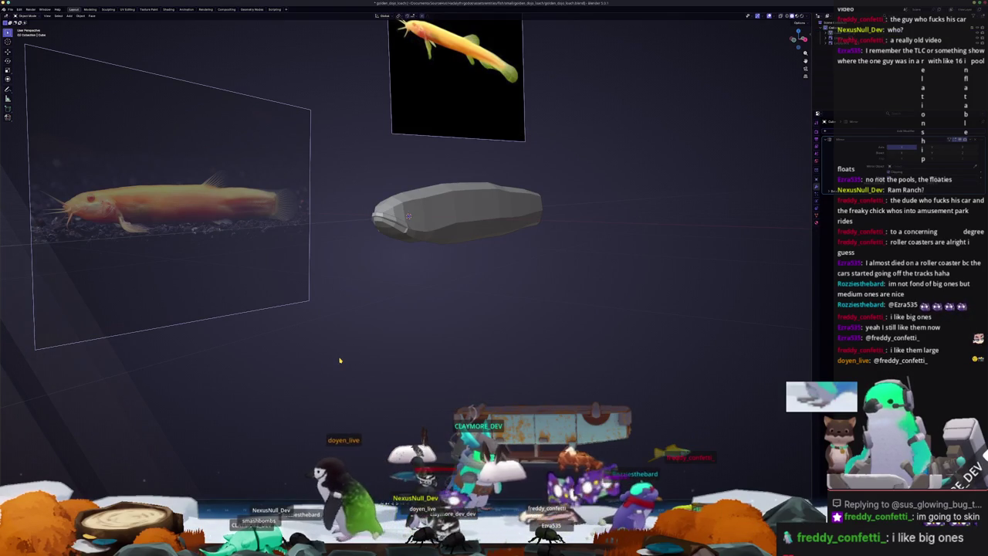
- Show the body mesh side-on in Right Orthographic, zoomed out over the reference
mouse_move(340, 360)
middle_mouse_down()
mouse_move(439, 331)
mouse_move(494, 348)
mouse_move(529, 343)
middle_mouse_up()
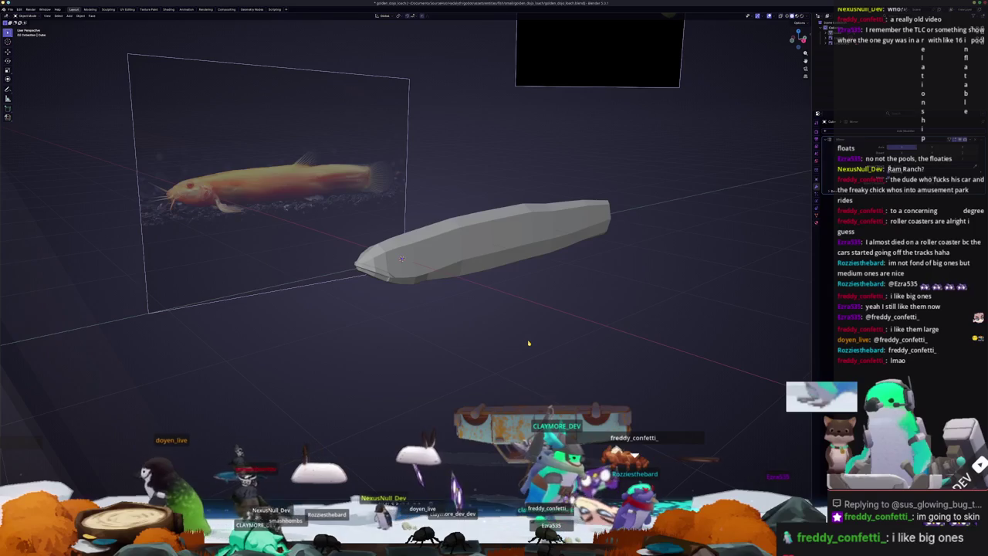
key("KP_3")
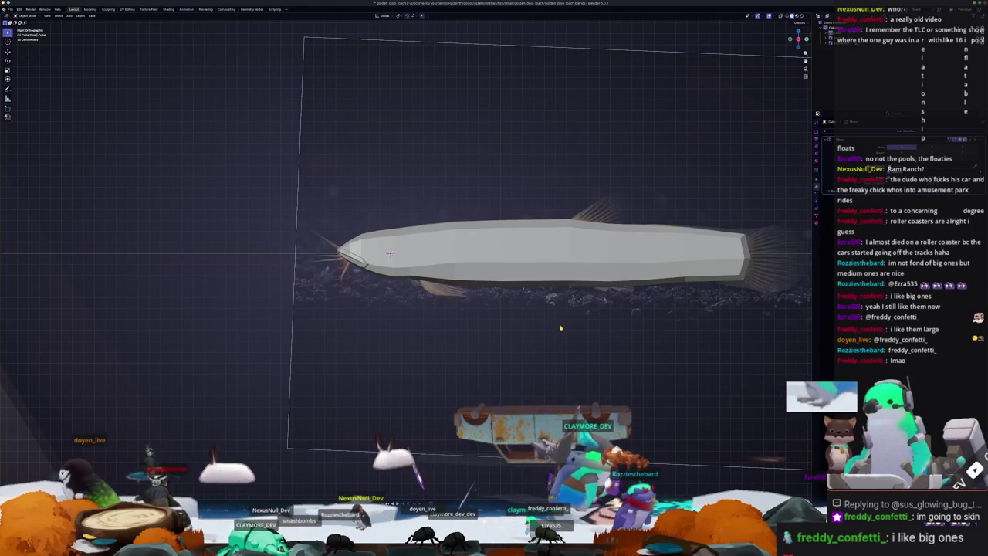
scroll(560, 329, "down", 3, "ctrl")
scroll(563, 309, "down", 2, "ctrl")
scroll(568, 286, "down", 2, "ctrl")
- In Edit Mode, deselect the tail-end edges, dismiss the edge menu, and return to Object Mode
key("Tab")
scroll(239, 256, "up", 4)
middle_click_drag(239, 256, 26, 257, "shift")
left_click(646, 244)
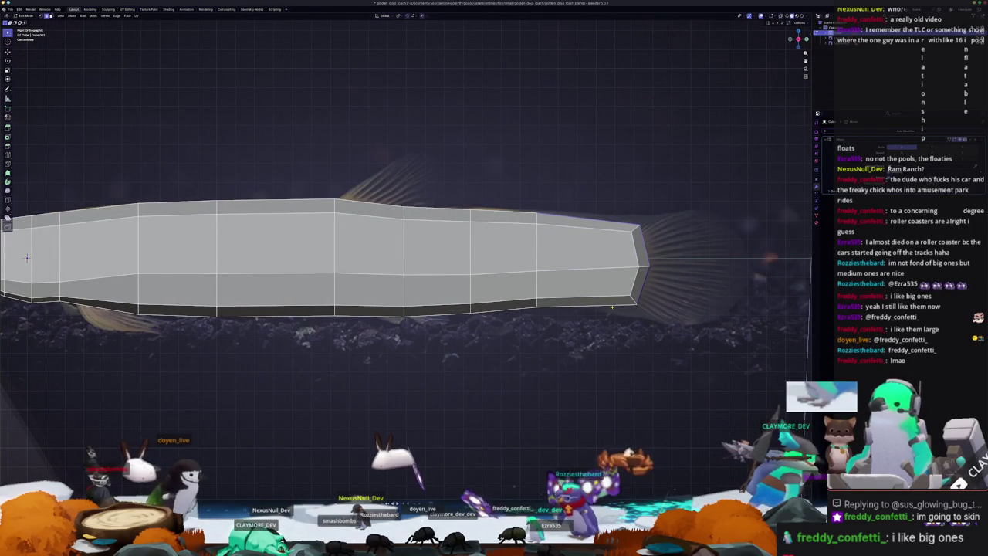
middle_click_drag(26, 258, 2, 252, "shift")
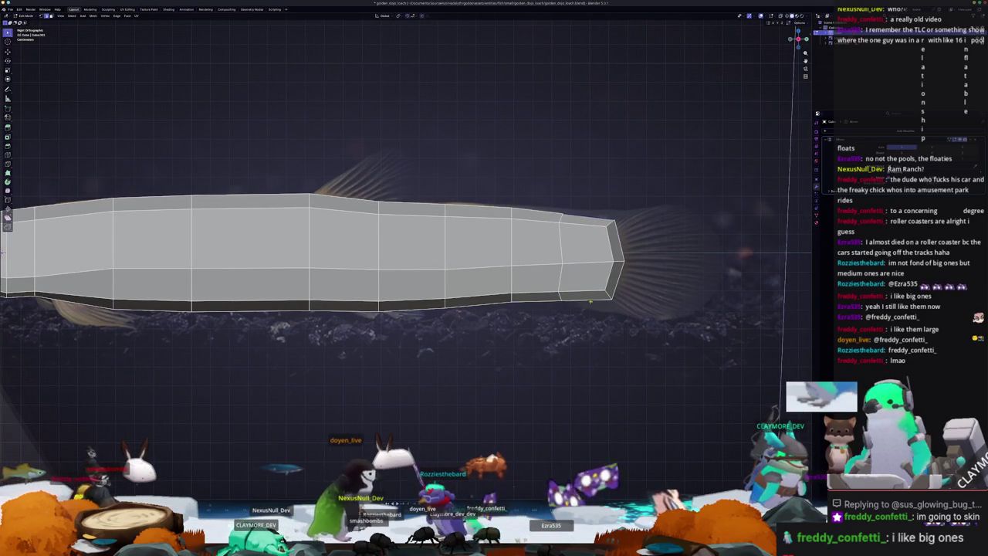
right_click(674, 318)
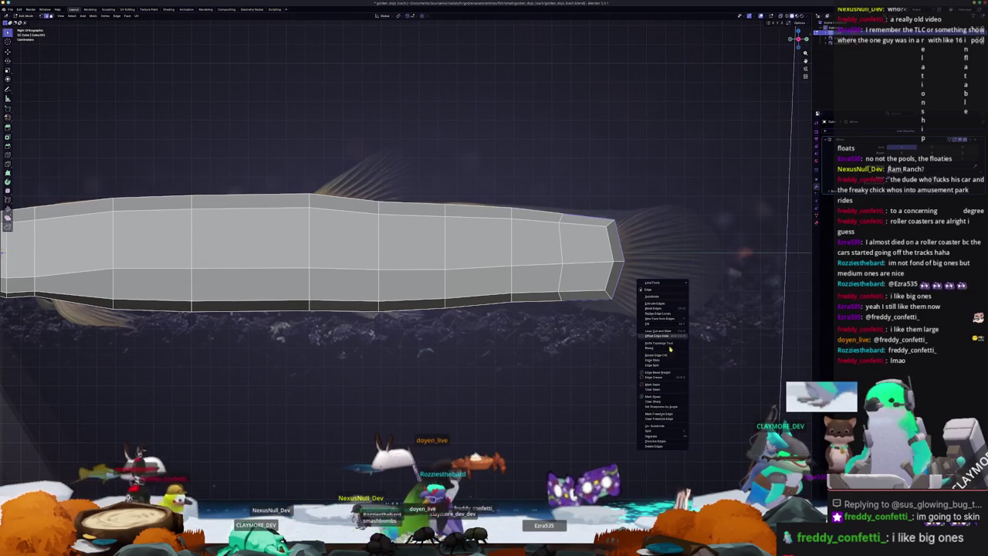
left_click(705, 437)
key("Tab")
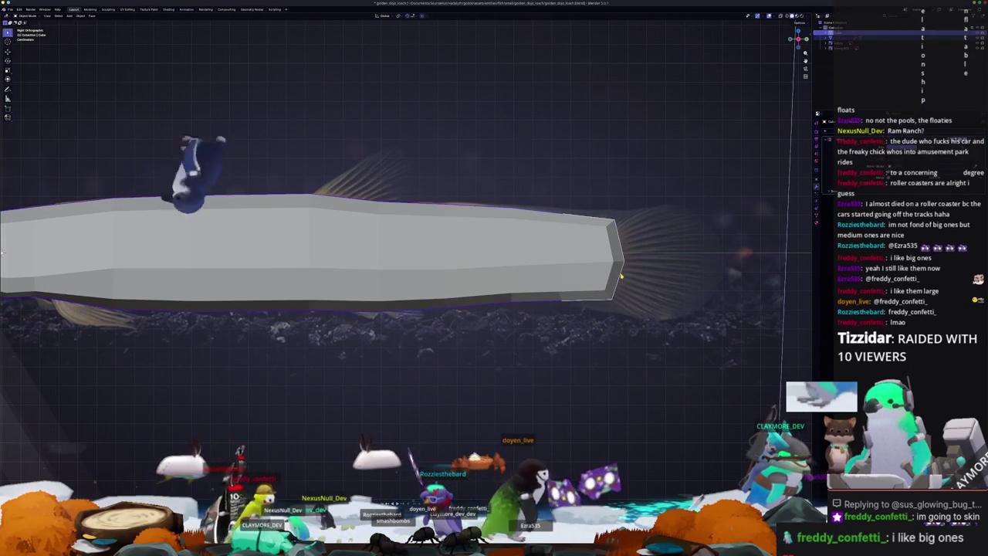
scroll(621, 275, "down", 3)
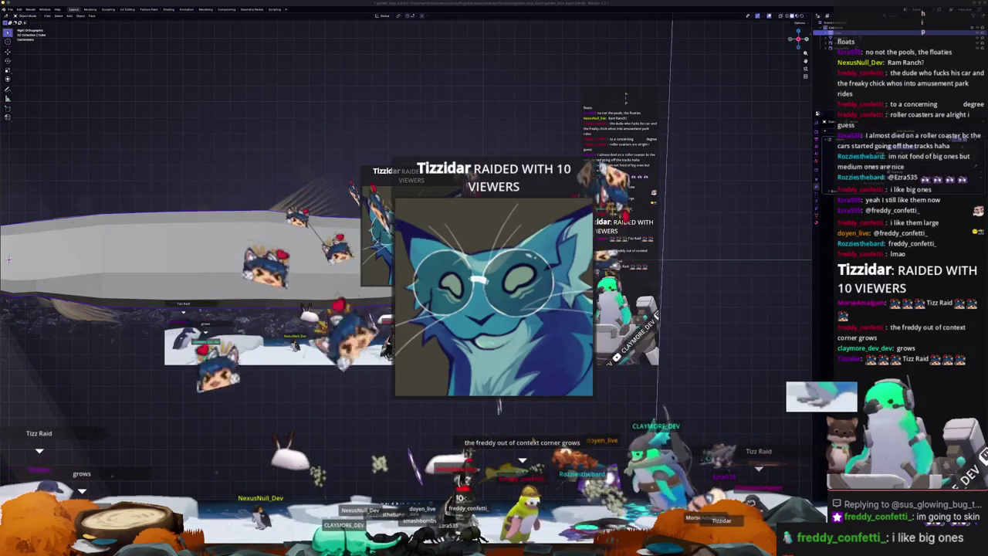
- Deselect the body mesh, then show the raider's stream clip and Twitch channel page
left_click(825, 48)
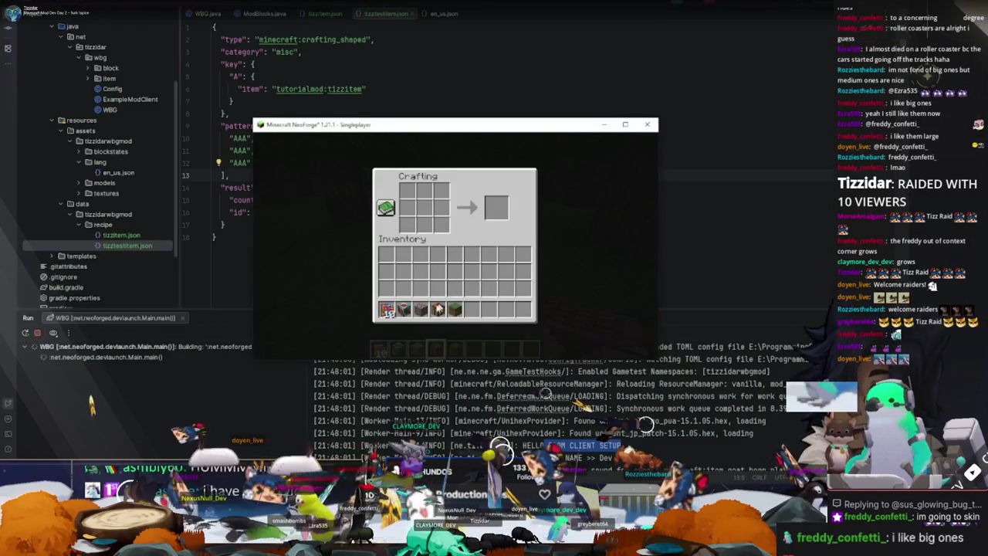
left_click(386, 309)
mouse_move(407, 190)
left_mouse_down()
mouse_move(407, 225)
mouse_move(420, 230)
left_mouse_up()
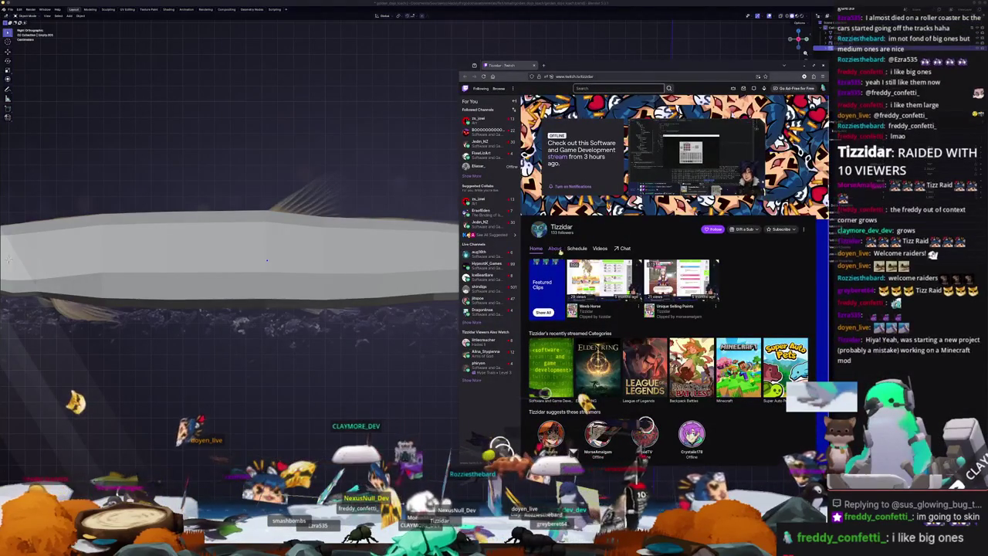
- Browse the raiding channel's Videos page, then close the browser to return to Blender
left_click(600, 248)
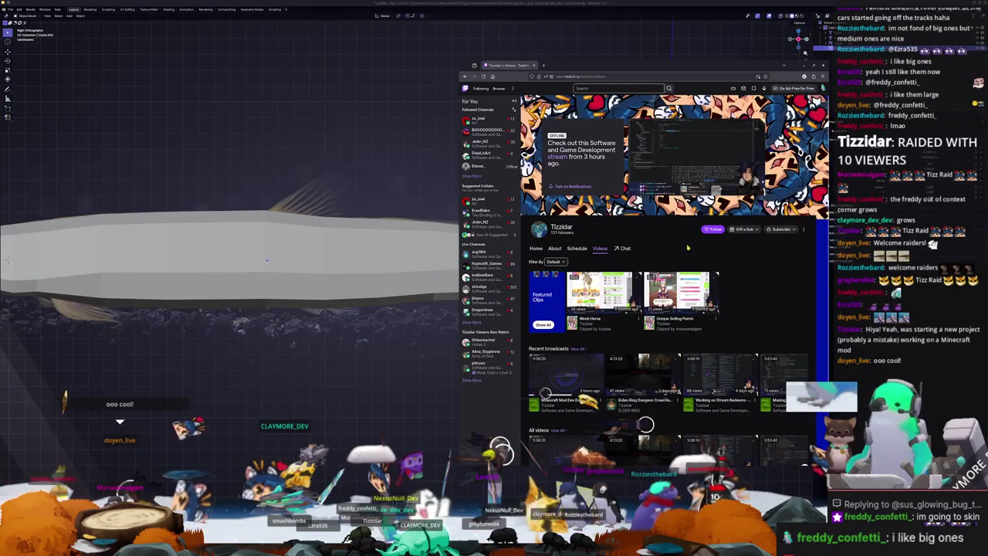
scroll(747, 248, "down", 2)
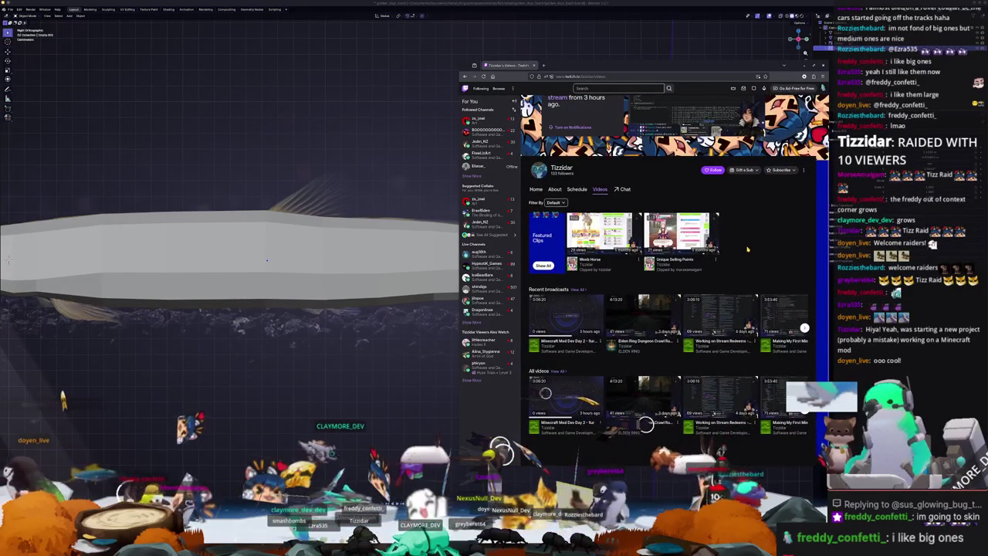
scroll(748, 249, "up", 2)
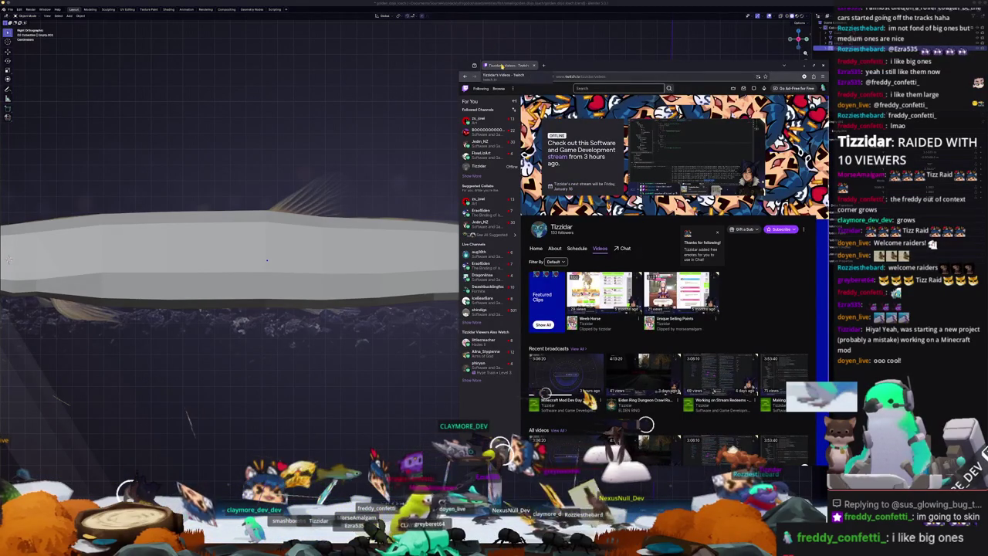
key("ctrl+w")
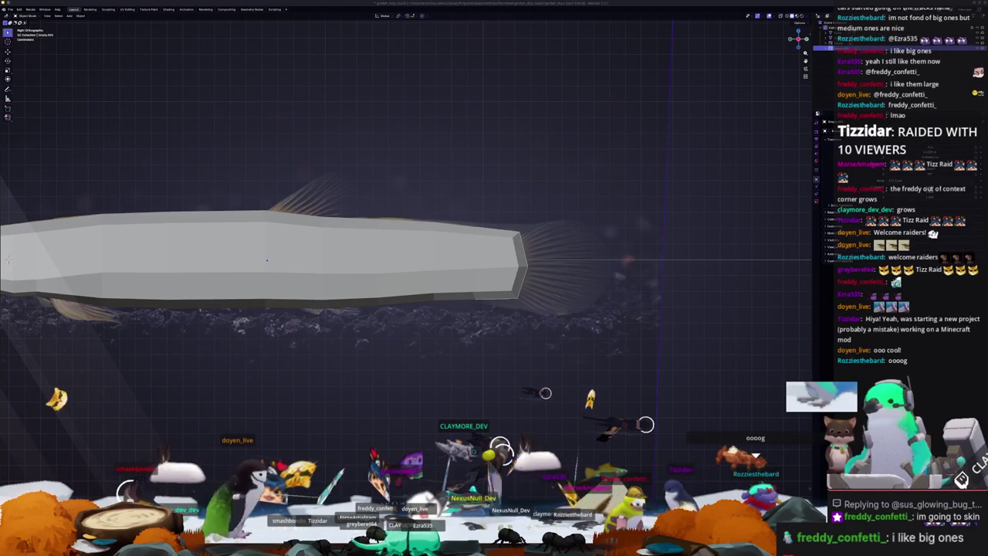
- Orbit from Right Orthographic into an angled User Perspective view of the fish
mouse_move(774, 334)
middle_mouse_down()
mouse_move(483, 322)
mouse_move(600, 311)
mouse_move(592, 303)
middle_mouse_up()
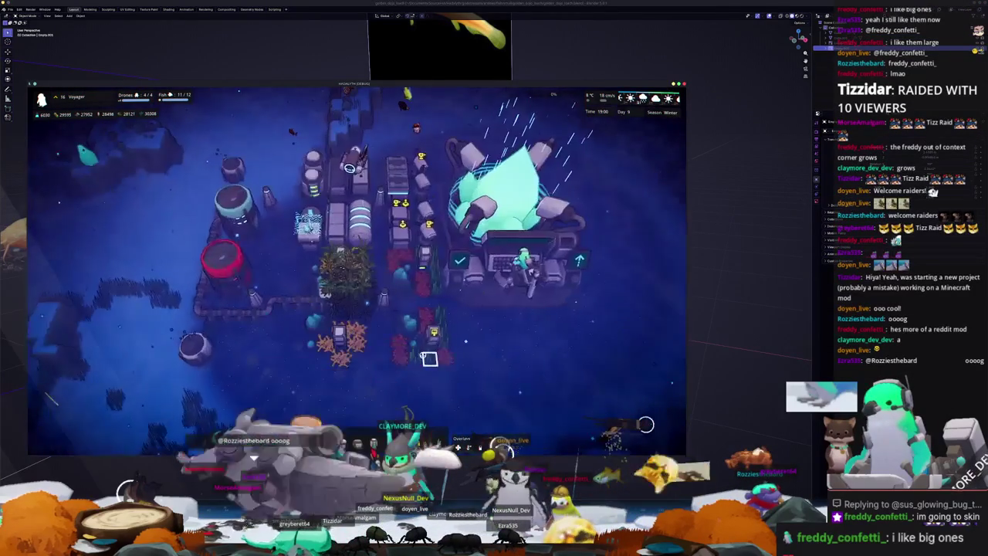
- Inspect the Small Housing building, then deploy the Voyager on the Sabotage mission from the Info panel
left_click(429, 359)
scroll(463, 360, "down", 5)
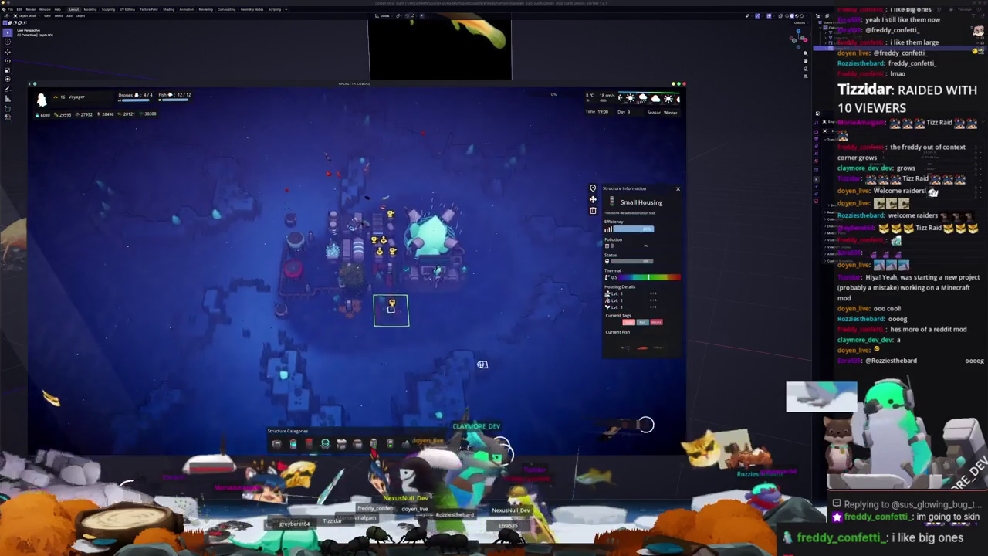
key("Escape")
scroll(509, 362, "up", 5)
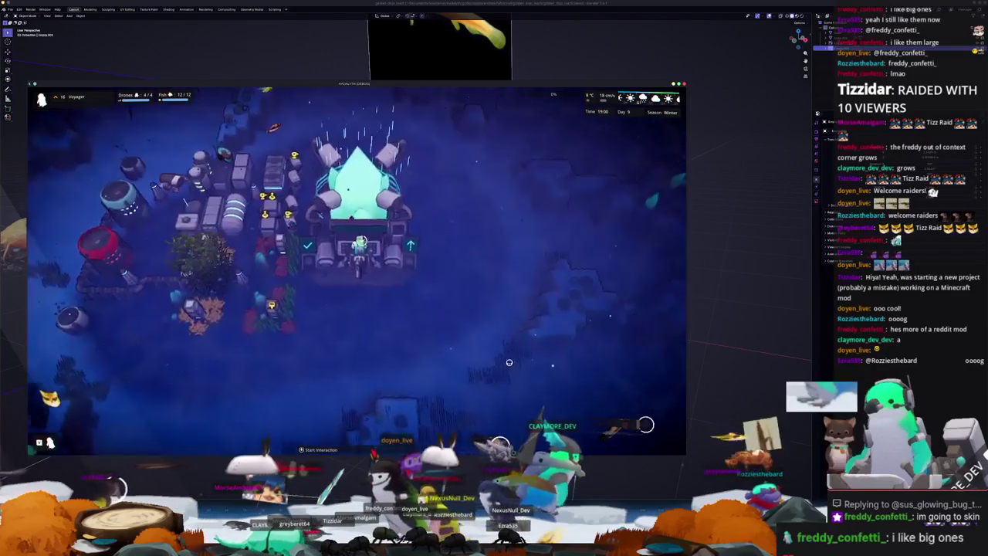
key("Tab")
left_click(354, 352)
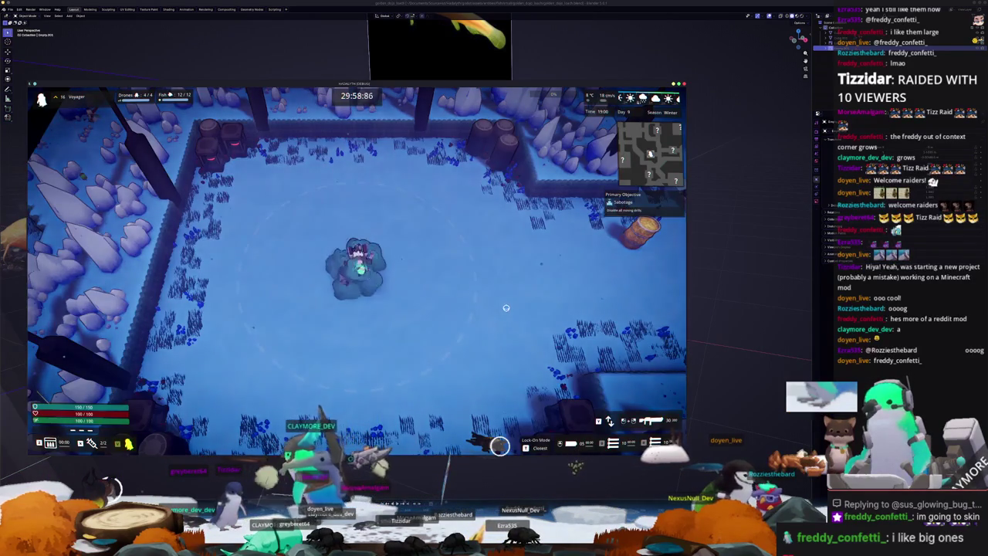
- Walk the character right across the snowy mission map and check the map overview
key("d")
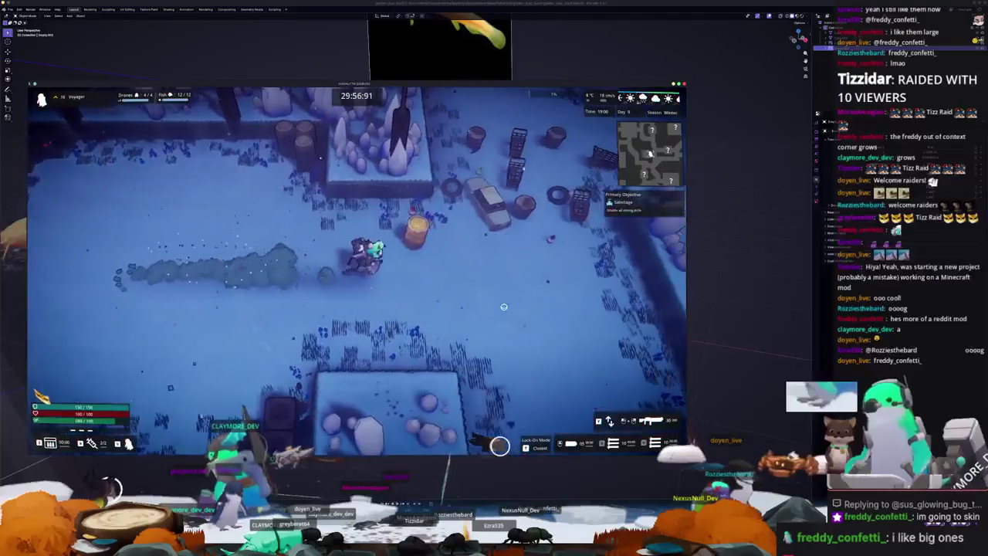
key("d")
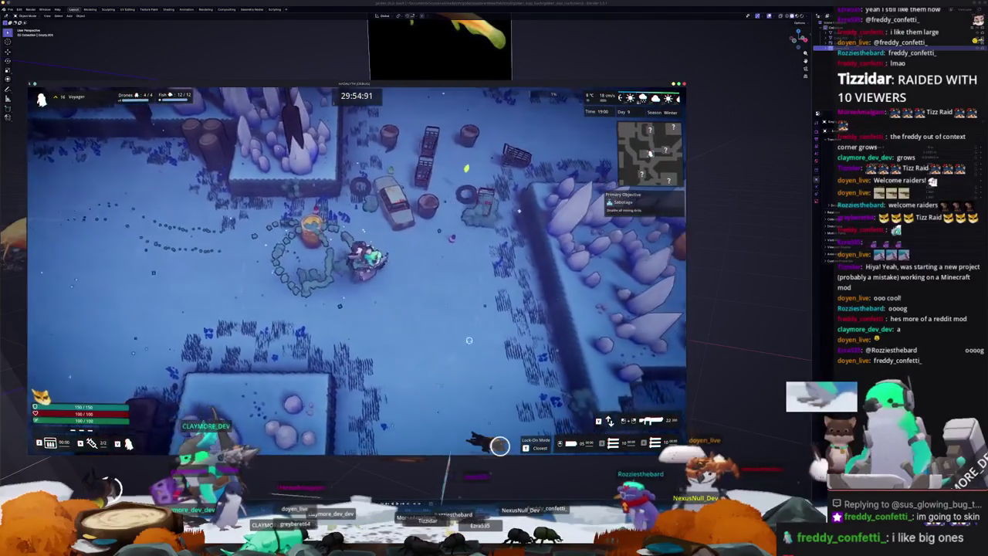
key("Tab")
key("Tab")
- Exit the Sabotage mission from the Pause Menu and return from the Mission Failure screen
key("Escape")
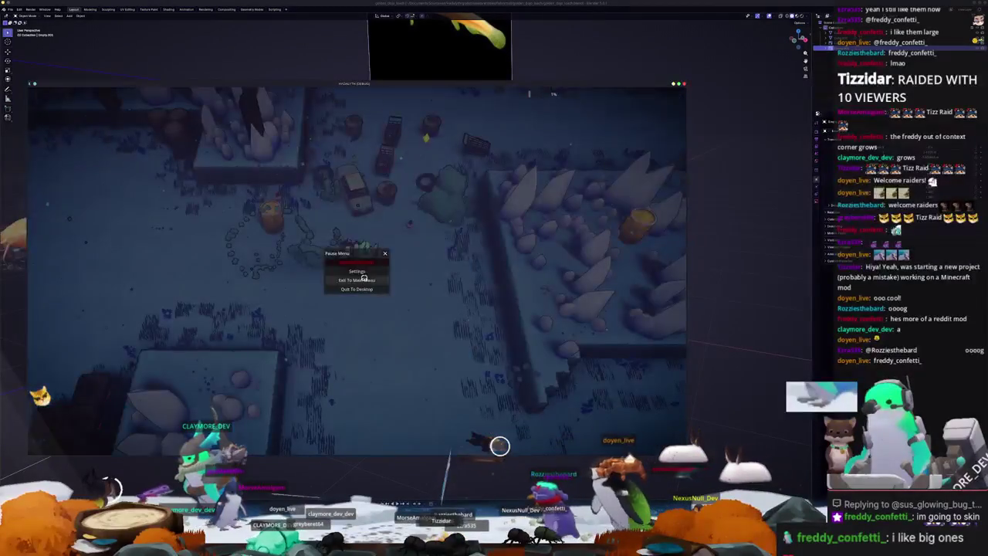
left_click(366, 262)
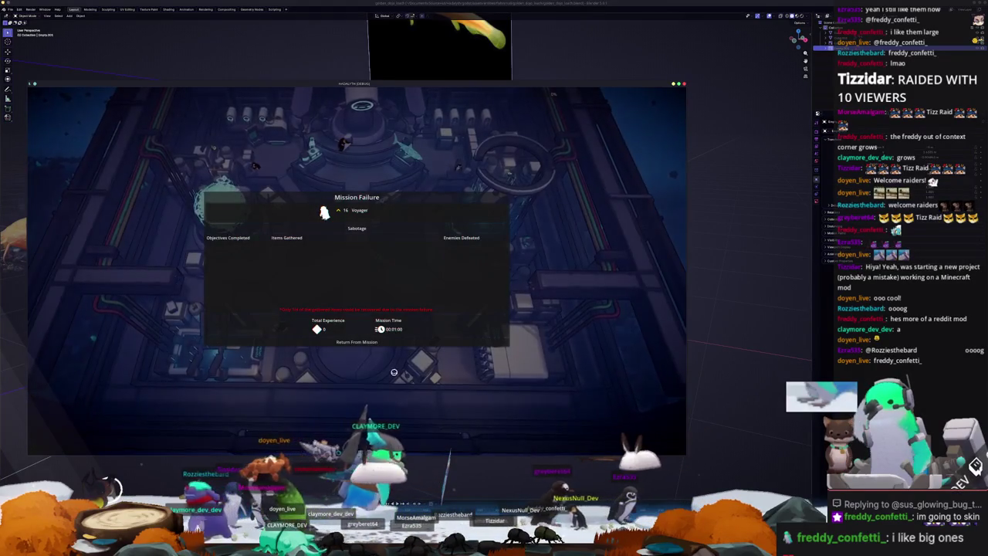
left_click(357, 342)
- Walk the character onto the hub's central pad, then drop down the F12 terminal
key("s")
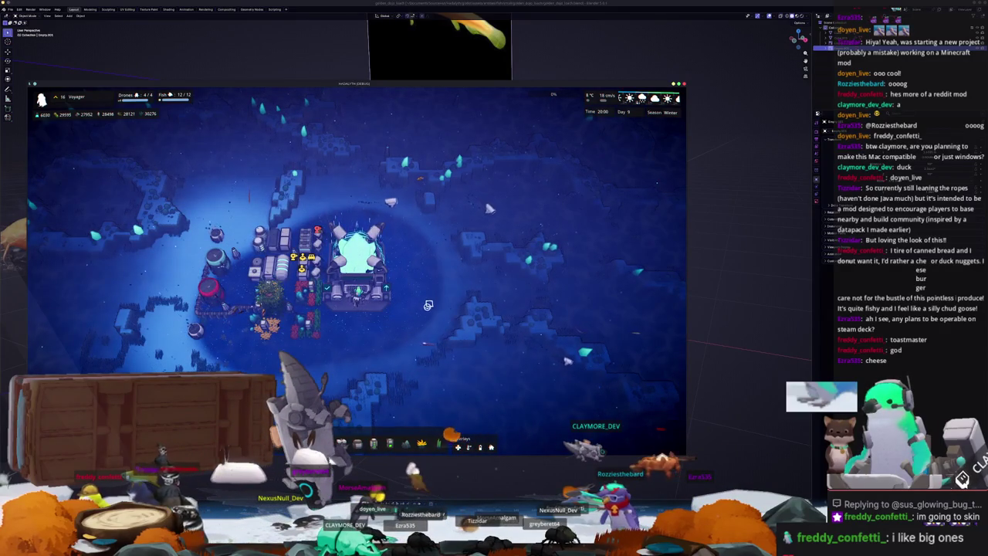
key("F12")
type("fastfetch")
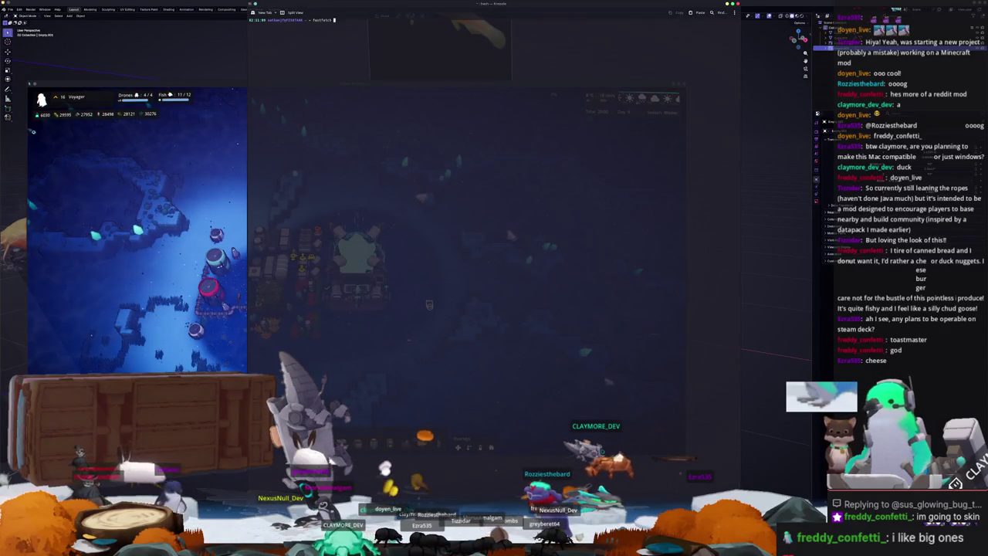
- Run fastfetch in Konsole, enlarge the terminal font, then exit the terminal
key("Return")
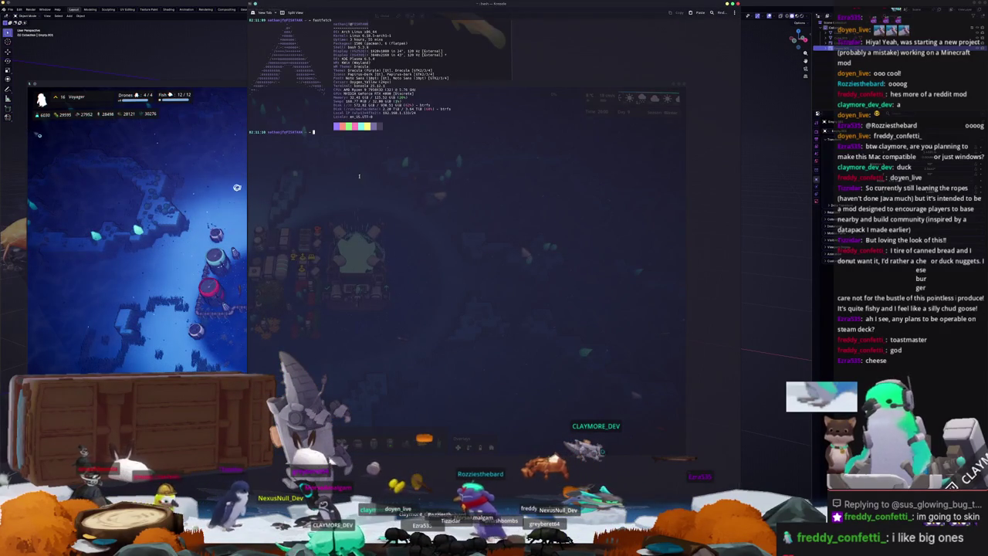
scroll(358, 176, "up", 2, "ctrl")
scroll(363, 190, "up", 2, "ctrl")
scroll(371, 215, "up", 2, "ctrl")
type("exit")
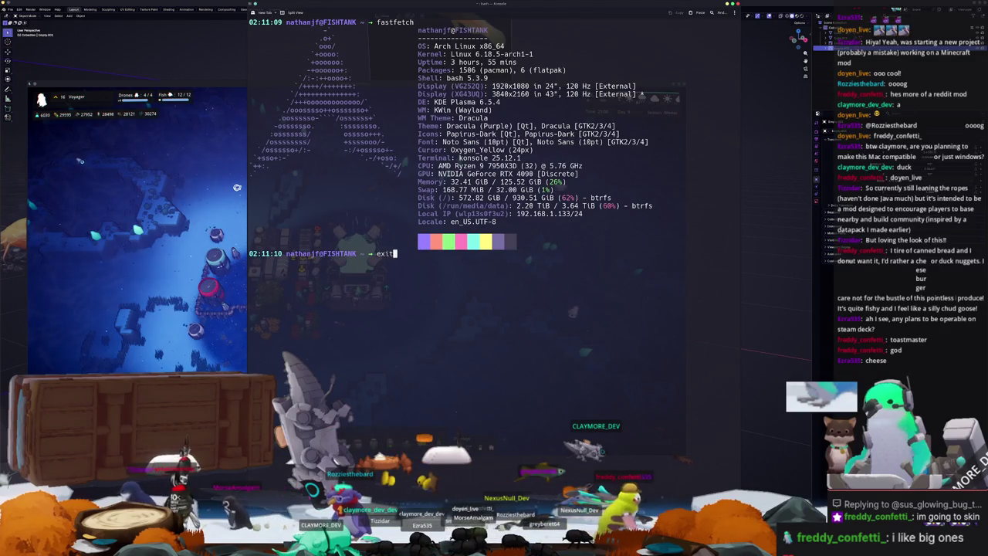
key("Return")
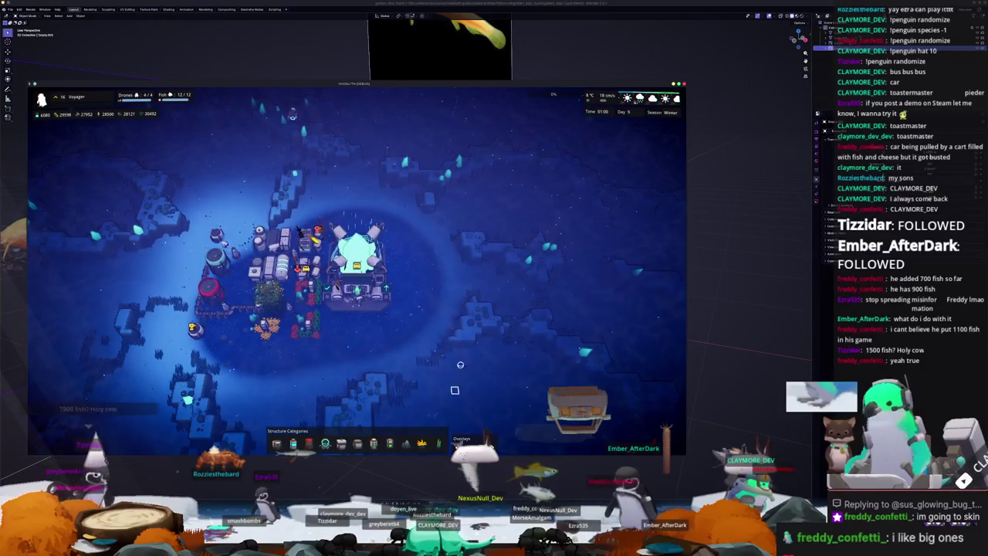
- Quit the game with Alt+F4 and turn the loach mesh toward a side-on view
key("alt+F4")
middle_click_drag(432, 306, 502, 306)
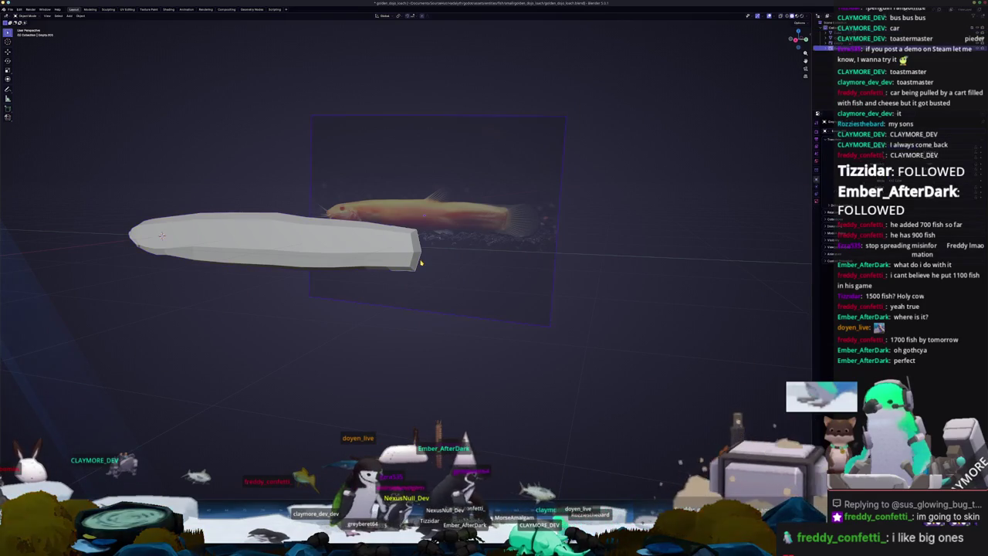
- Switch the viewport to Right Orthographic to line the loach body up with the reference
key("KP_3")
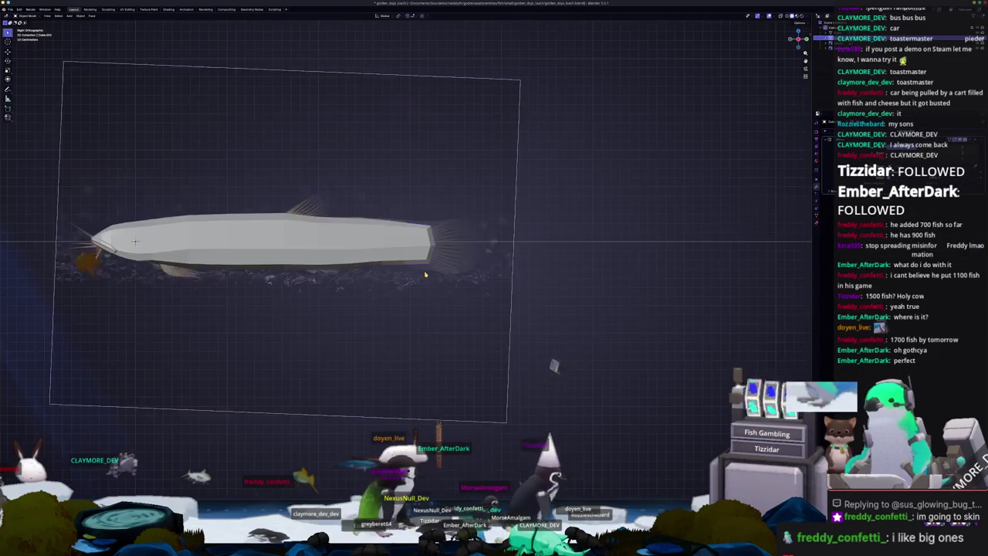
- In Edit Mode, extrude the tail-end face further back to lengthen the body
scroll(413, 260, "up", 4)
key("Tab")
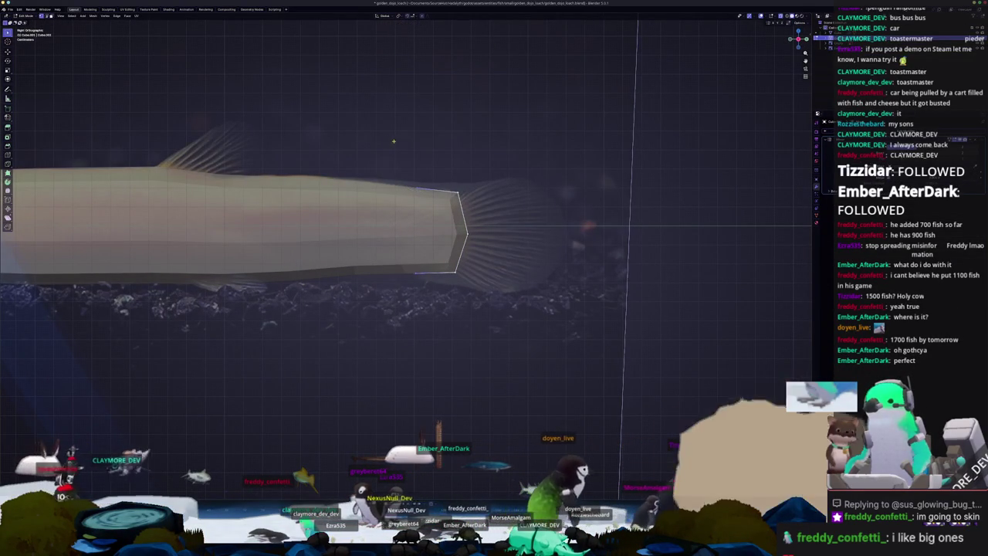
scroll(469, 275, "down", 2)
middle_click_drag(469, 274, 434, 292, "shift")
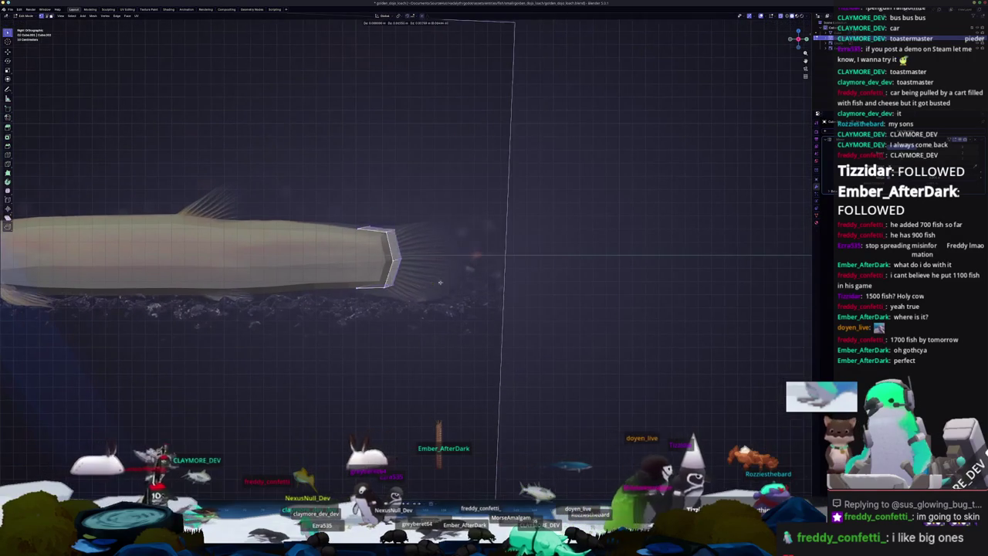
key("e")
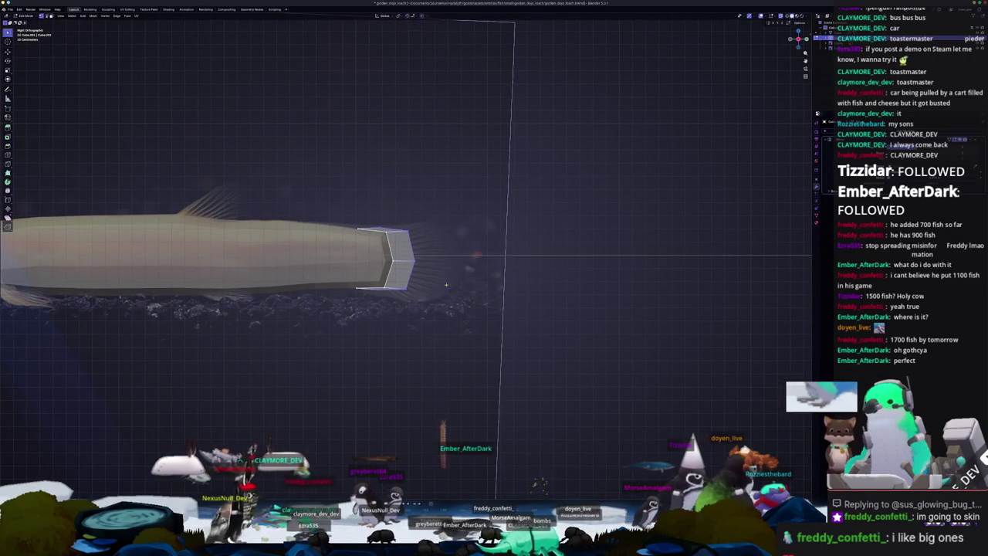
left_click(448, 268)
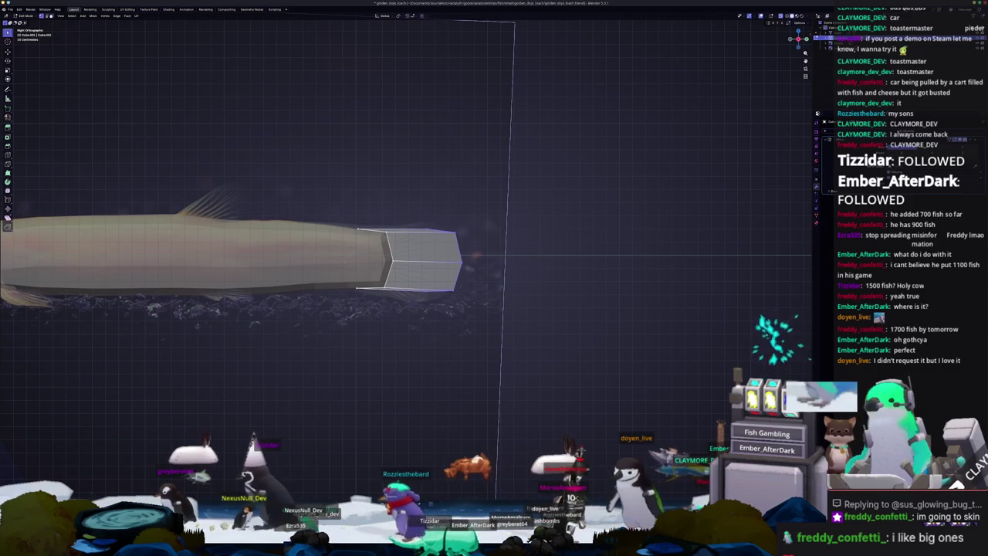
- Select the tail's end loop and move it along the X axis
scroll(398, 253, "up", 2)
middle_click_drag(397, 253, 427, 292, "shift")
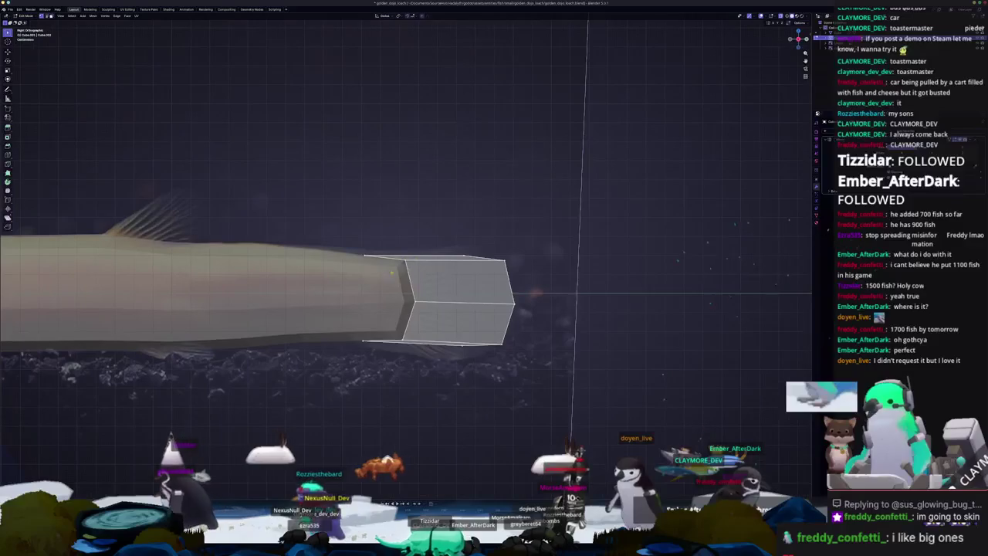
left_click_drag(424, 365, 307, 211)
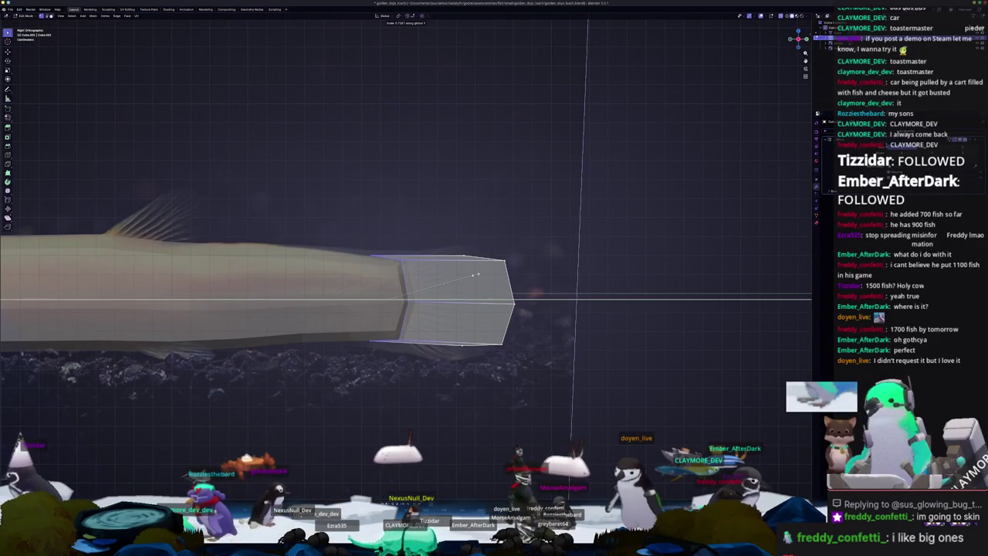
left_click(481, 272)
key("g")
key("x")
left_click(433, 275)
- Scale the tail end wider and shift it vertically along Z
middle_click_drag(459, 275, 489, 275, "shift")
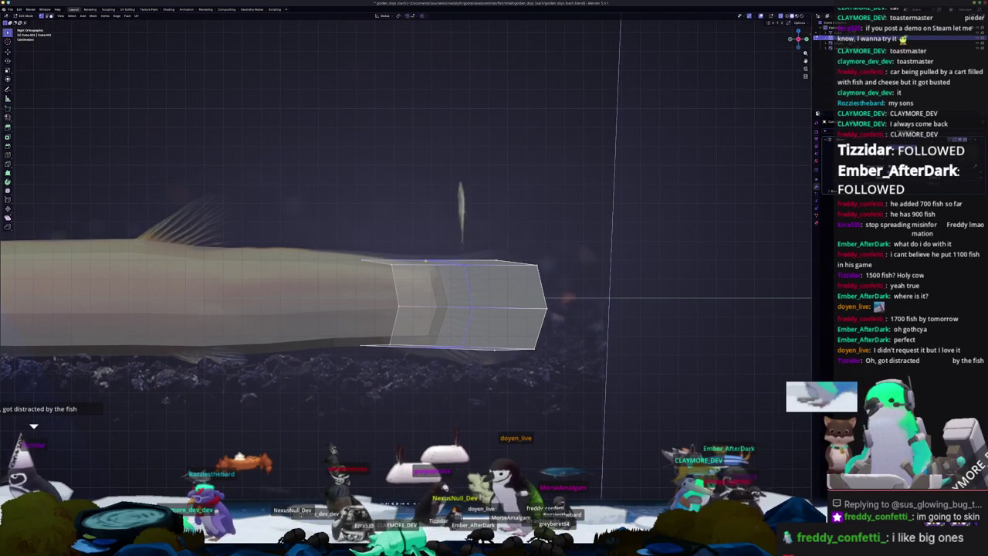
key("s")
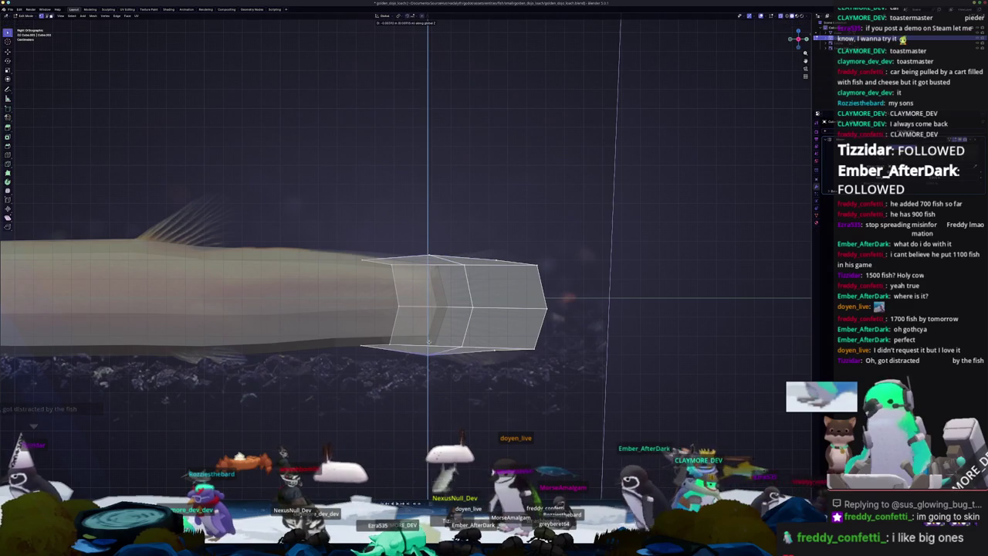
key("g")
key("z")
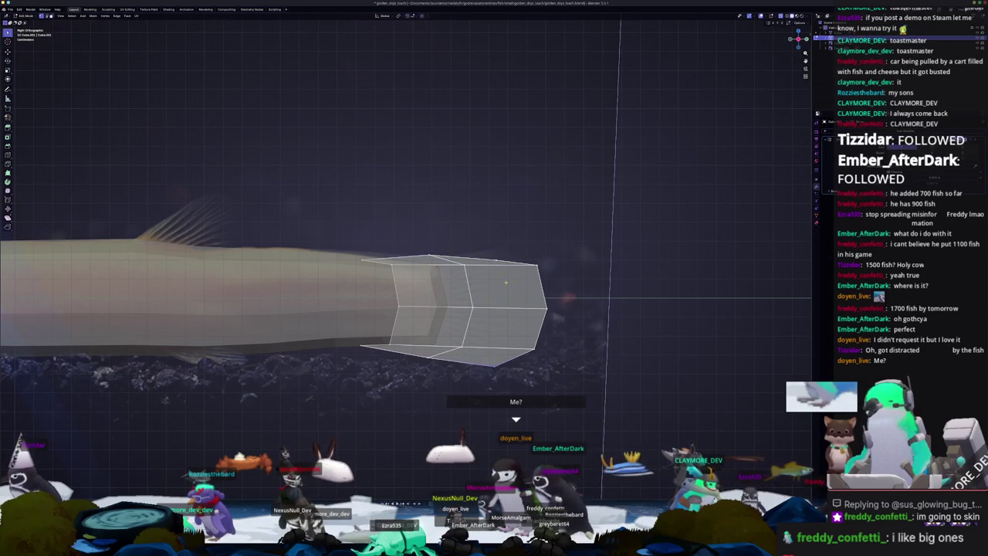
left_click(486, 211)
- Slide the tail vertices along their edges to fit the reference tail base
scroll(464, 232, "up", 2)
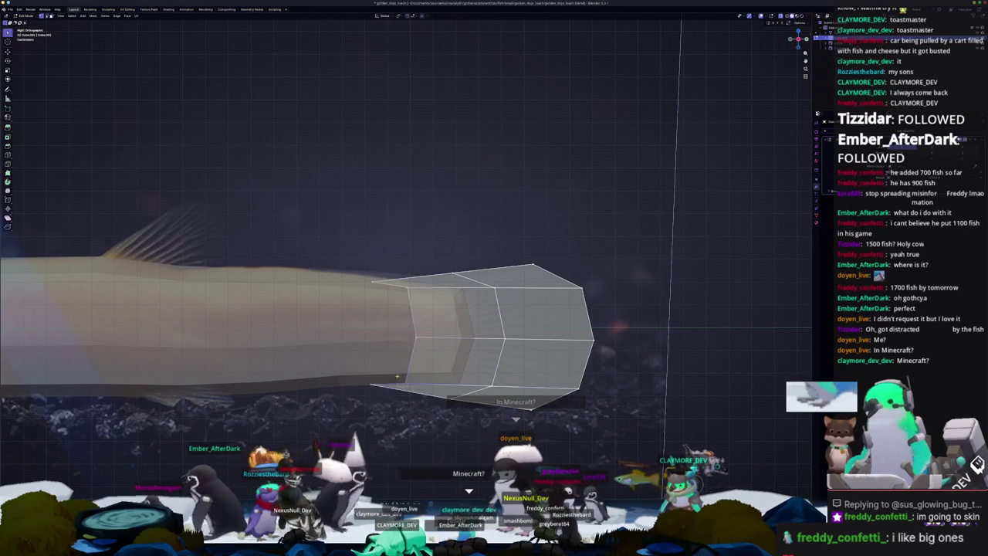
key("g")
key("g")
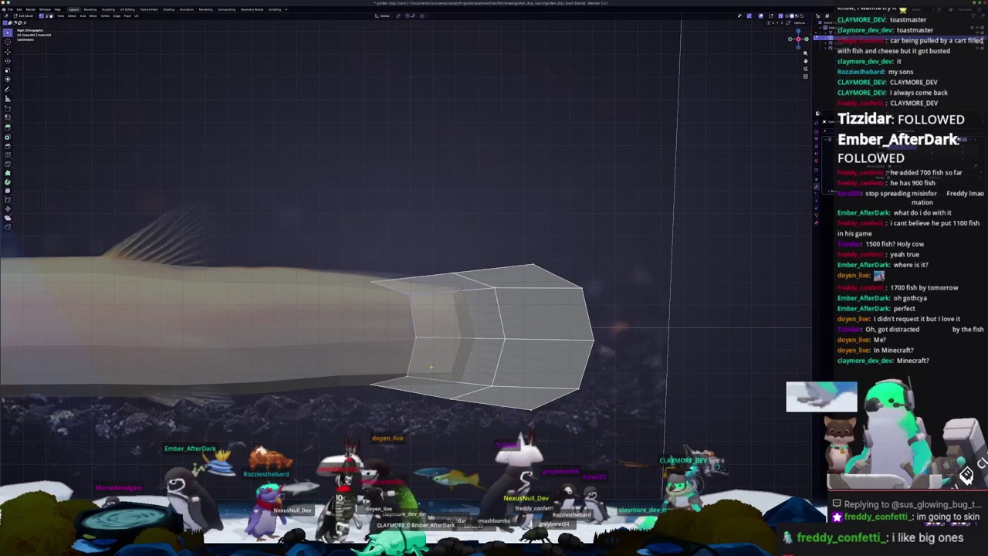
middle_click_drag(463, 325, 368, 310, "shift")
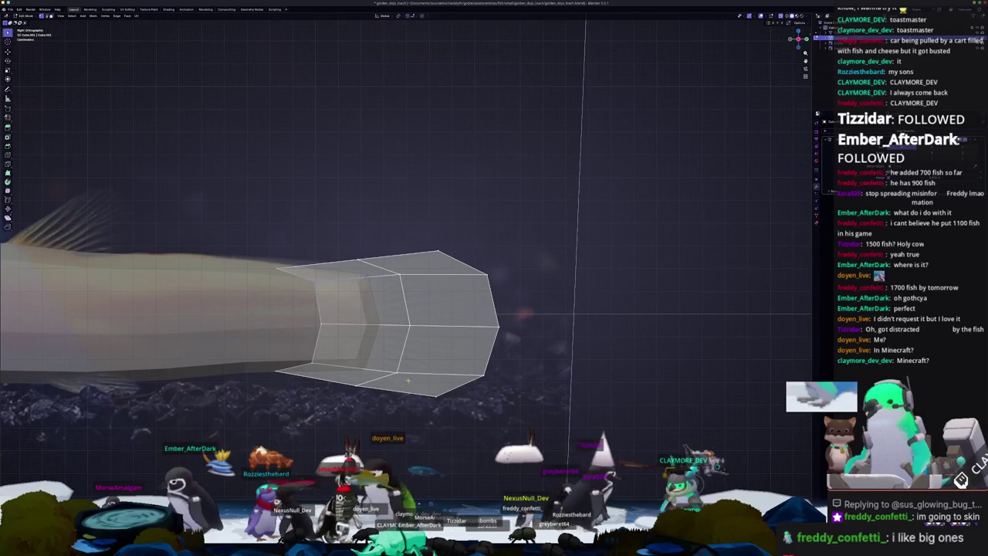
middle_click_drag(471, 338, 474, 358, "shift")
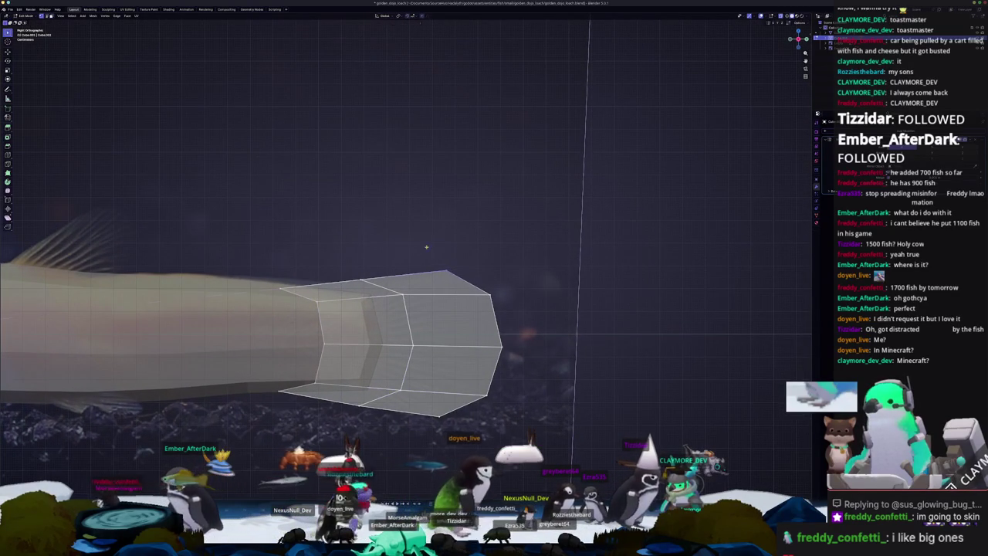
middle_click_drag(493, 420, 477, 378, "shift")
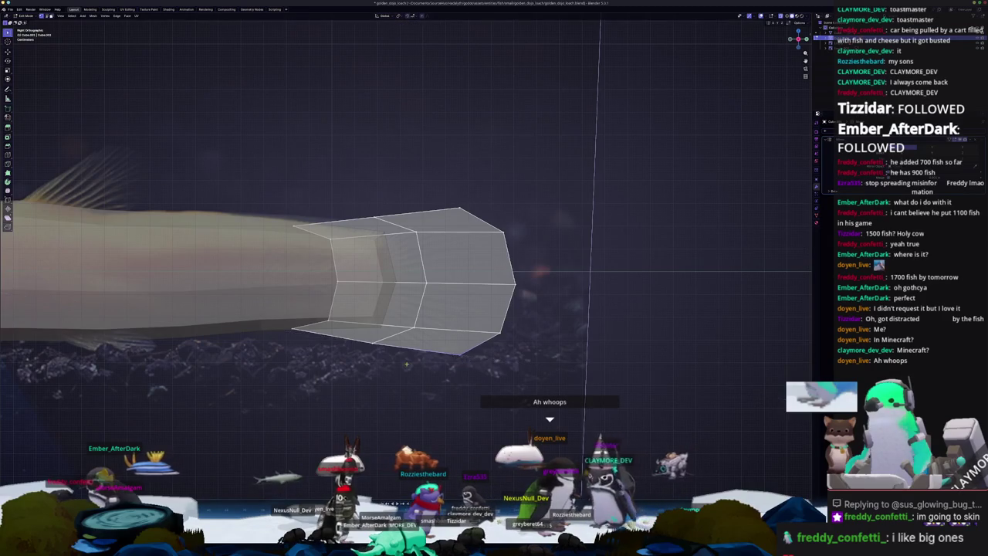
left_click(466, 361)
middle_click_drag(466, 360, 518, 380, "shift")
middle_click_drag(460, 355, 468, 373, "shift")
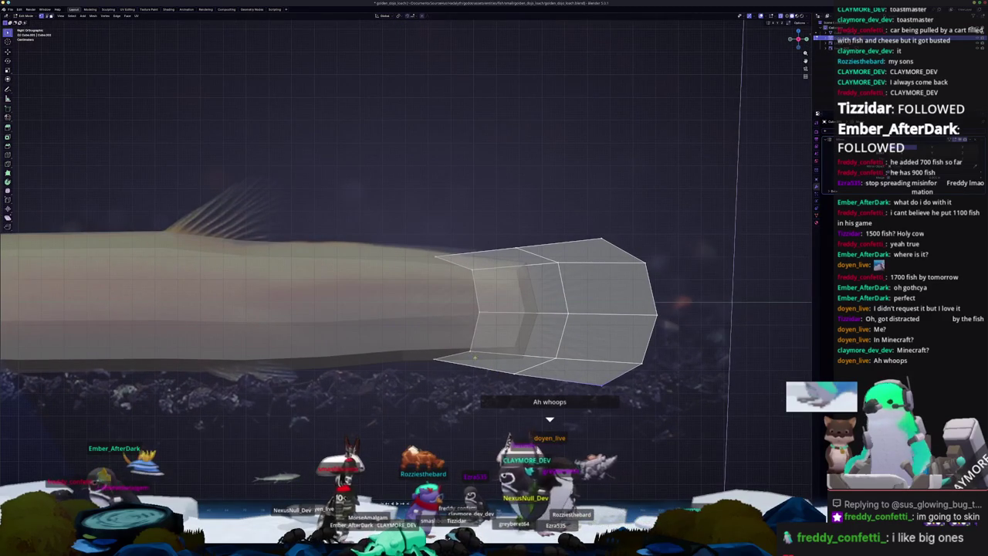
- Check the whole fish in Object Mode, then return to Edit Mode
key("Tab")
scroll(462, 341, "down", 2)
middle_click_drag(433, 332, 446, 334, "shift")
key("Tab")
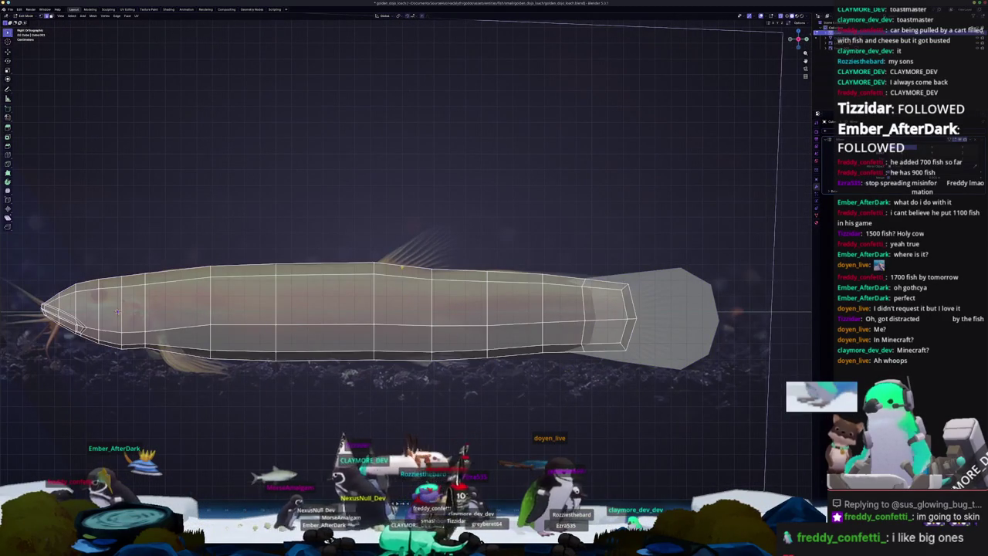
scroll(401, 268, "up", 1)
middle_click_drag(417, 263, 478, 322, "shift")
- Separate the selection into its own object and select the new plane
right_click(467, 319)
mouse_move(440, 318)
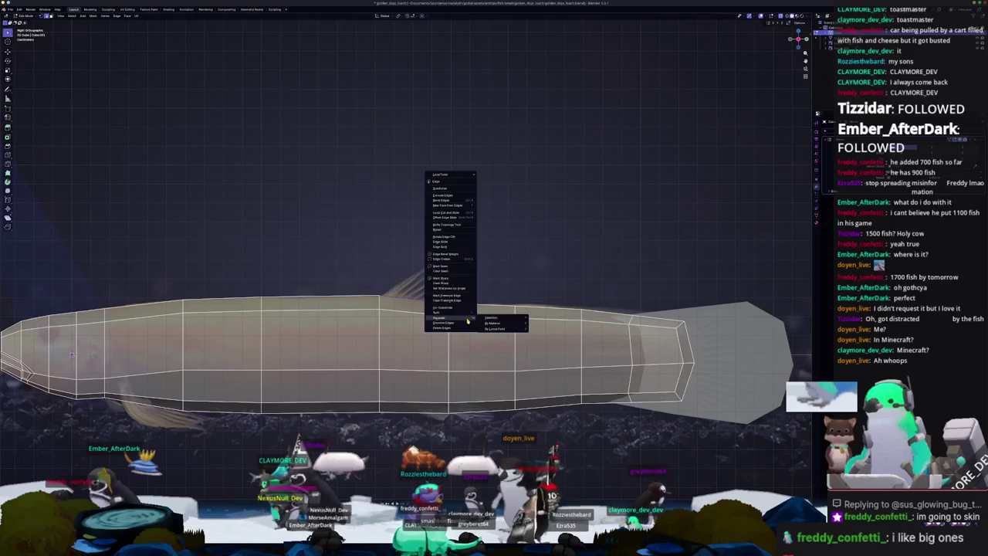
left_click(490, 319)
key("Tab")
left_click(408, 285)
left_click(433, 295)
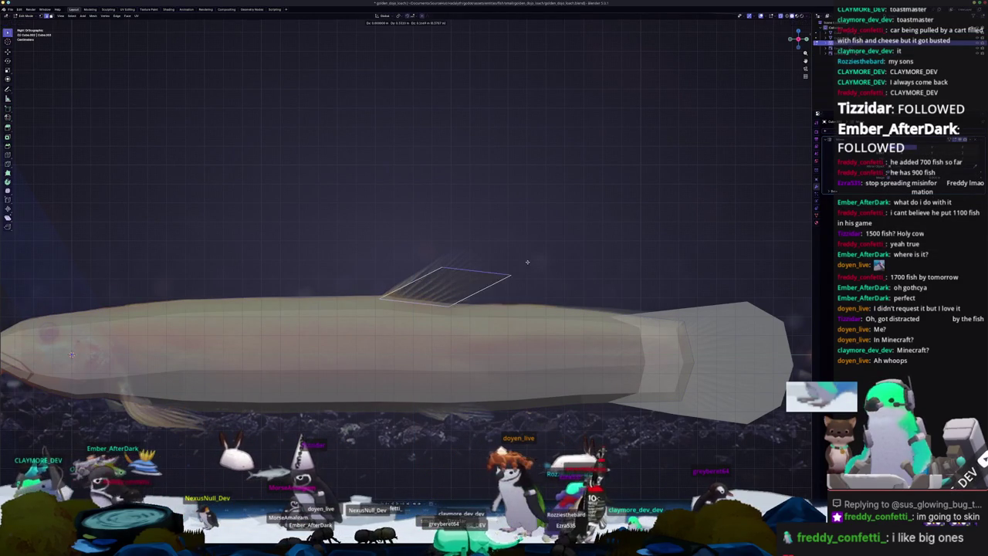
- Move and vertex-slide the plane's corners to follow the reference dorsal fin outline
key("g")
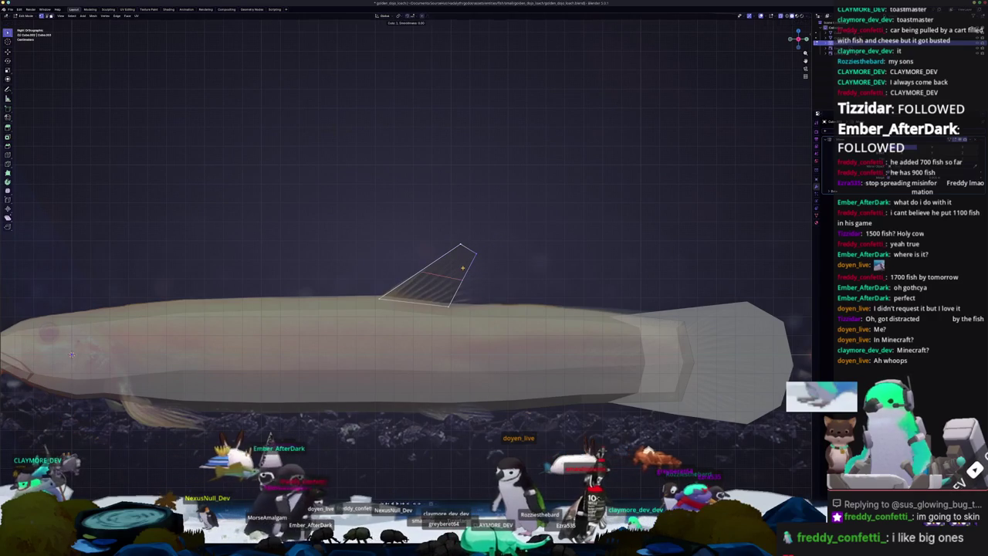
left_click(477, 275)
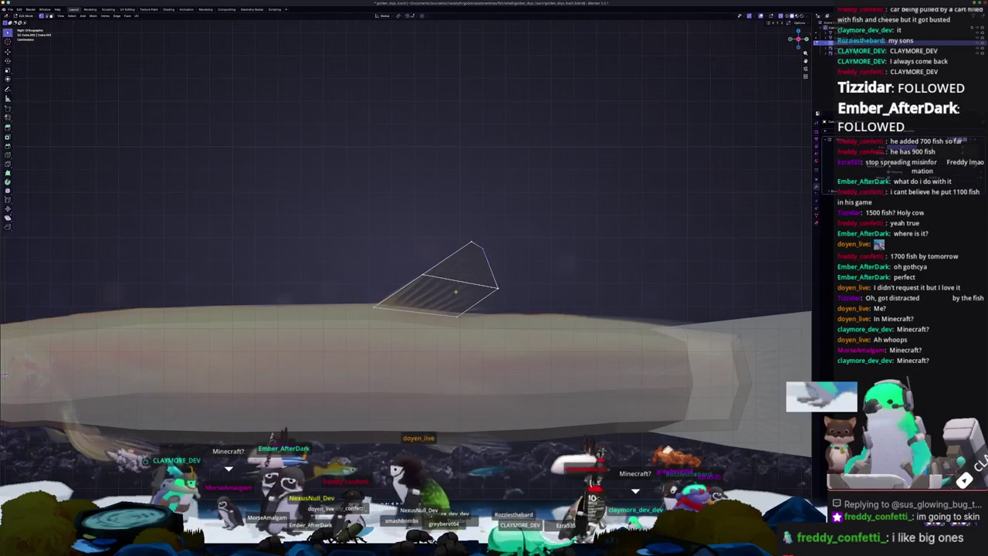
scroll(463, 265, "up", 2)
scroll(494, 282, "up", 1)
middle_click_drag(501, 287, 469, 298, "shift")
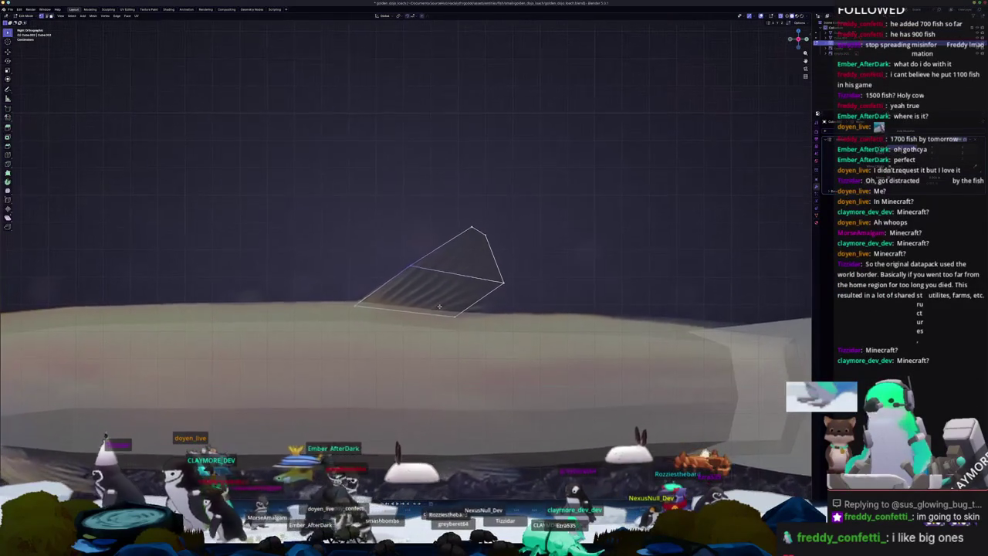
middle_click_drag(429, 322, 444, 302, "shift")
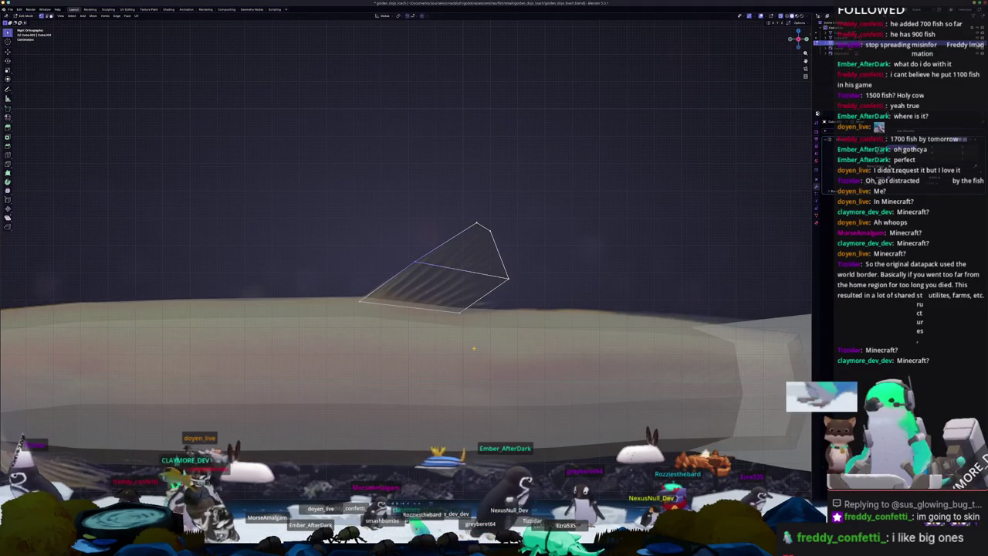
scroll(492, 302, "up", 1)
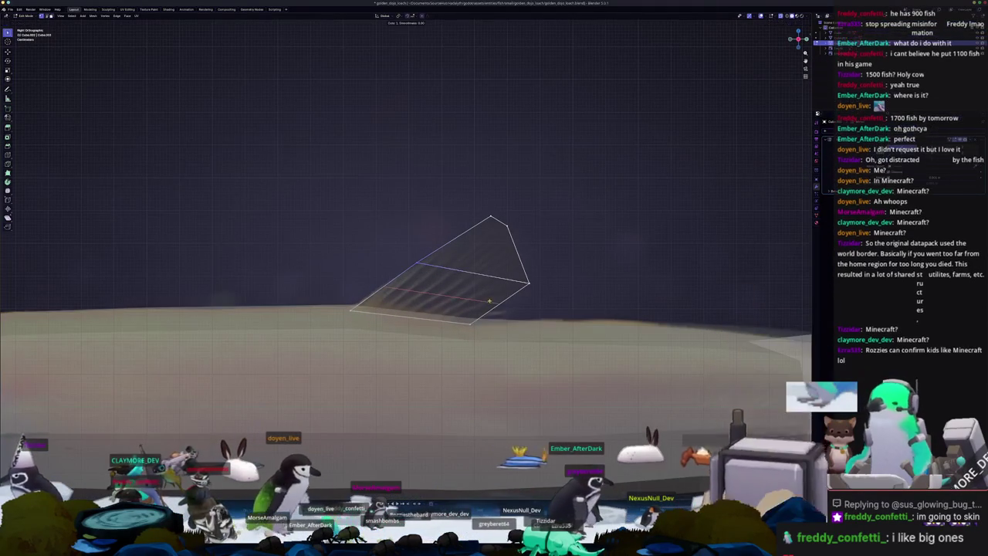
key("shift+v")
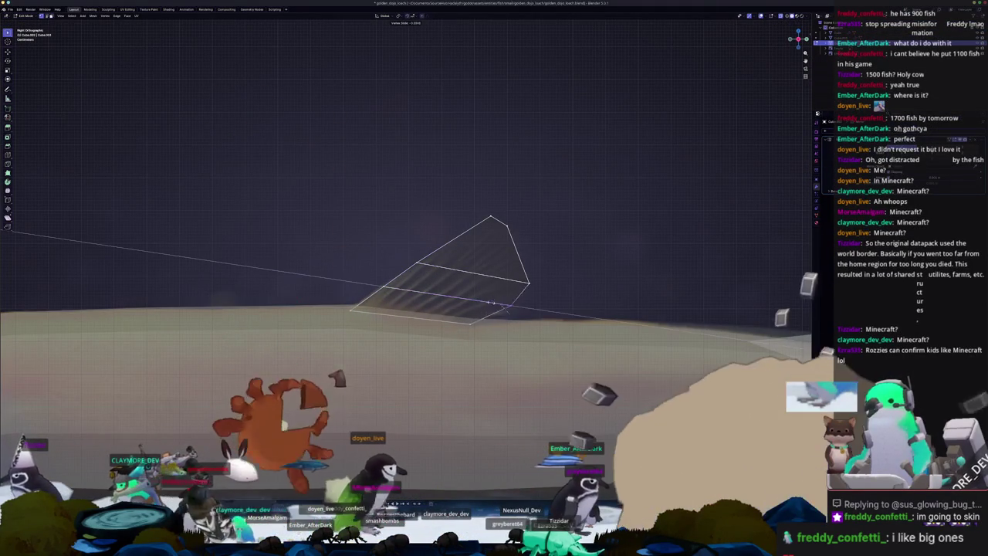
left_click(502, 306)
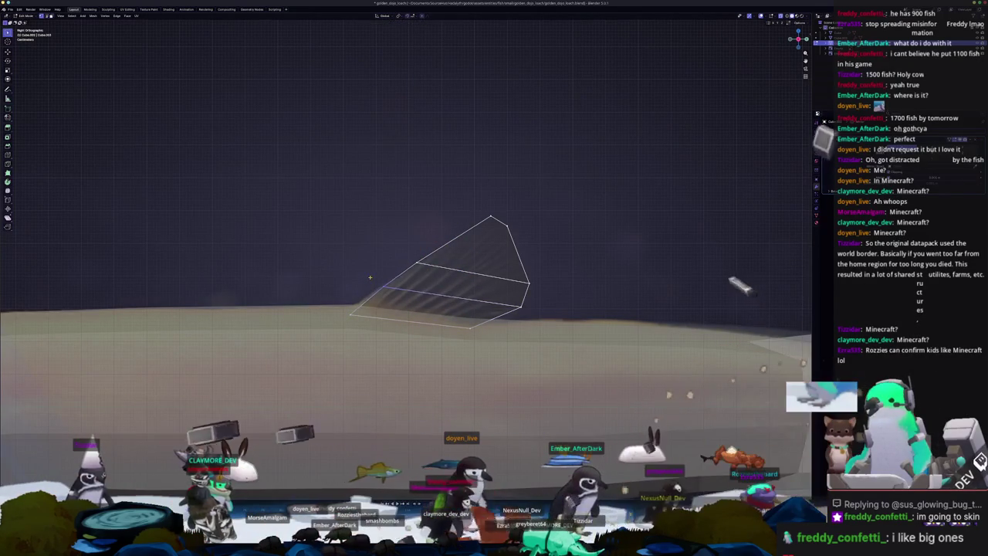
left_click(410, 256)
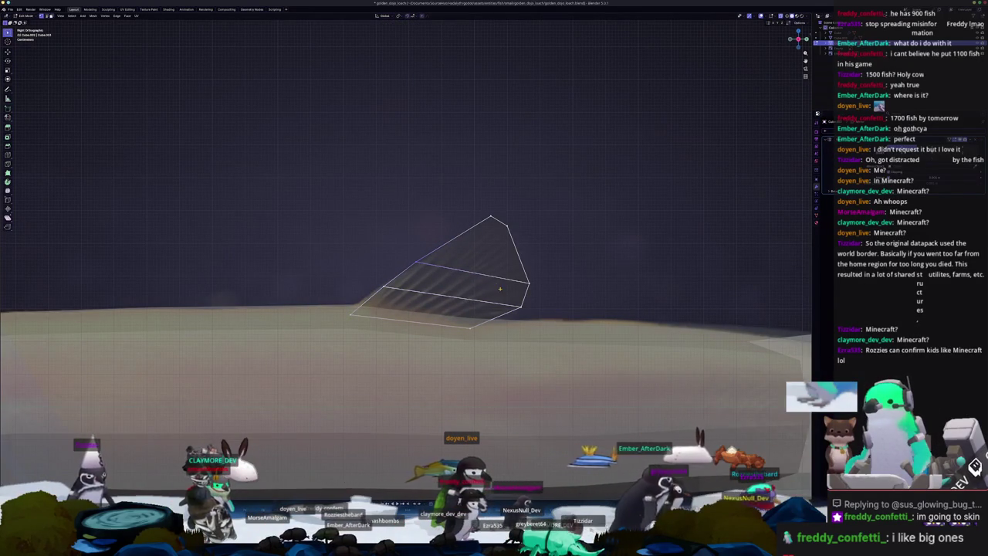
- Thin the fin by scaling it along X, then return to the side view
key("Tab")
mouse_move(469, 298)
middle_mouse_down()
mouse_move(506, 295)
mouse_move(514, 285)
middle_mouse_up()
key("Tab")
key("s")
key("x")
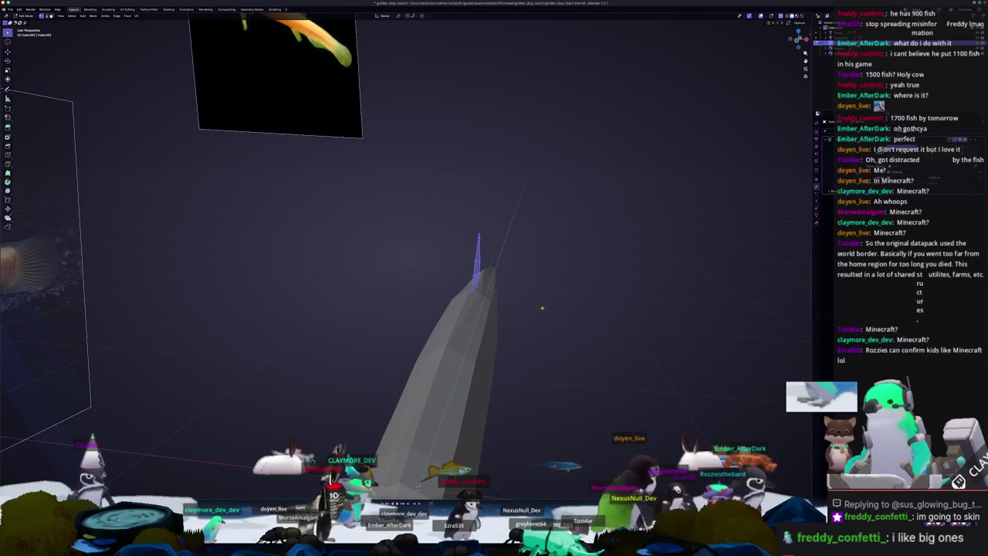
key("KP_3")
- Inspect the finished fin in Object Mode from an angle and straight side-on
key("Tab")
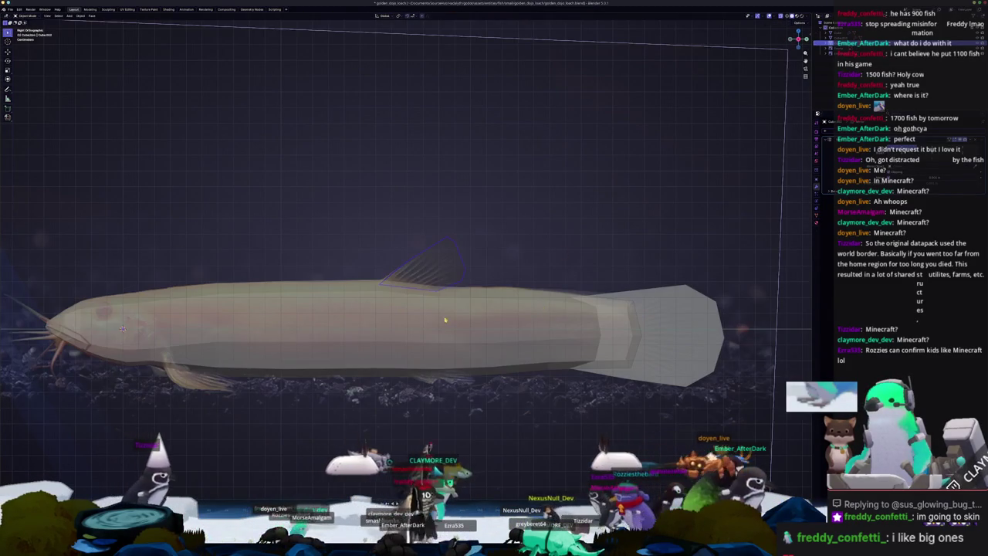
scroll(495, 321, "up", 2)
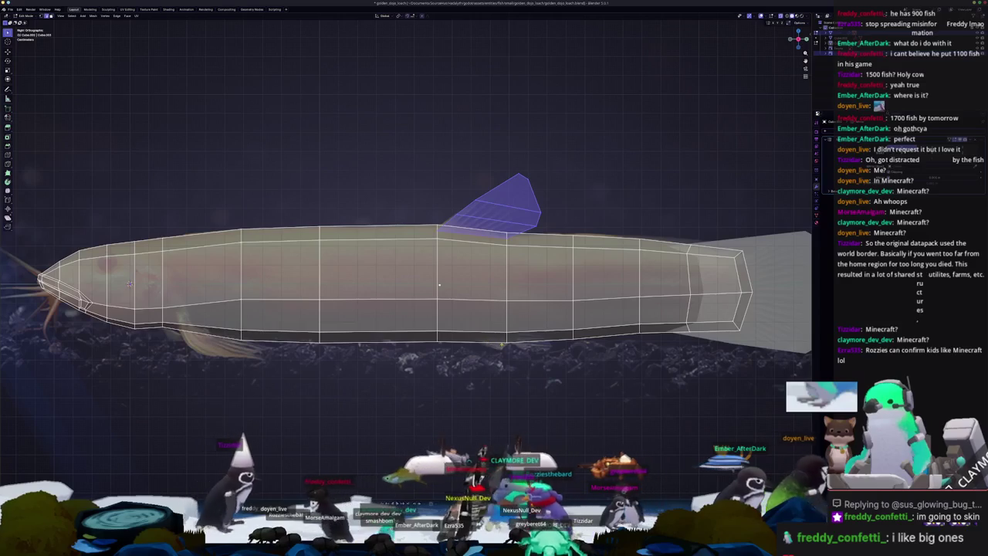
key("alt+a")
scroll(487, 337, "down", 1)
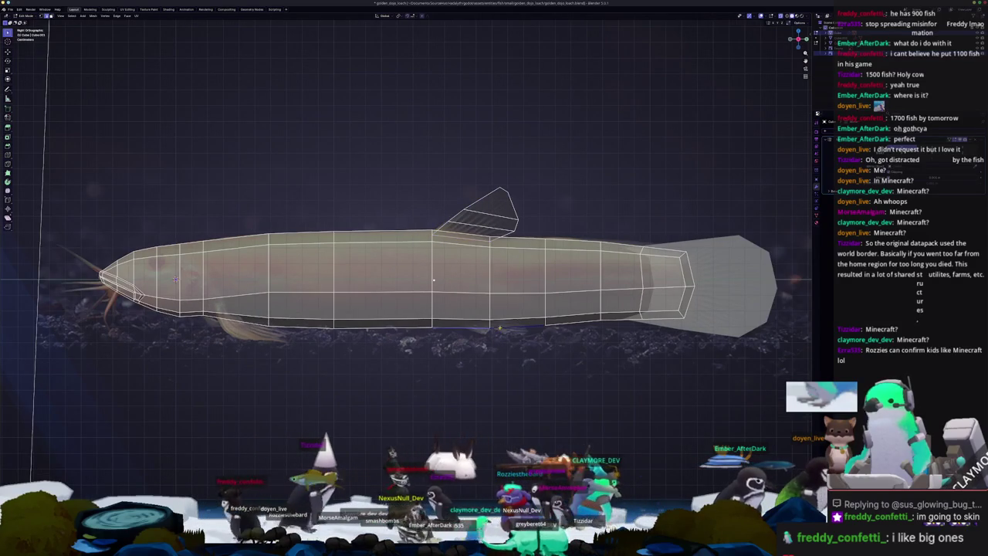
middle_click_drag(433, 280, 301, 393)
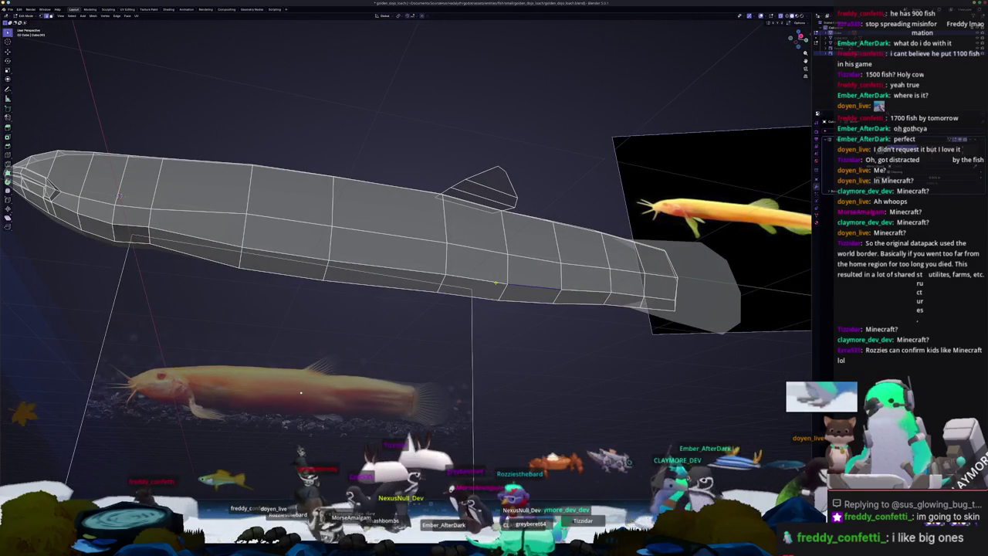
key("KP_3")
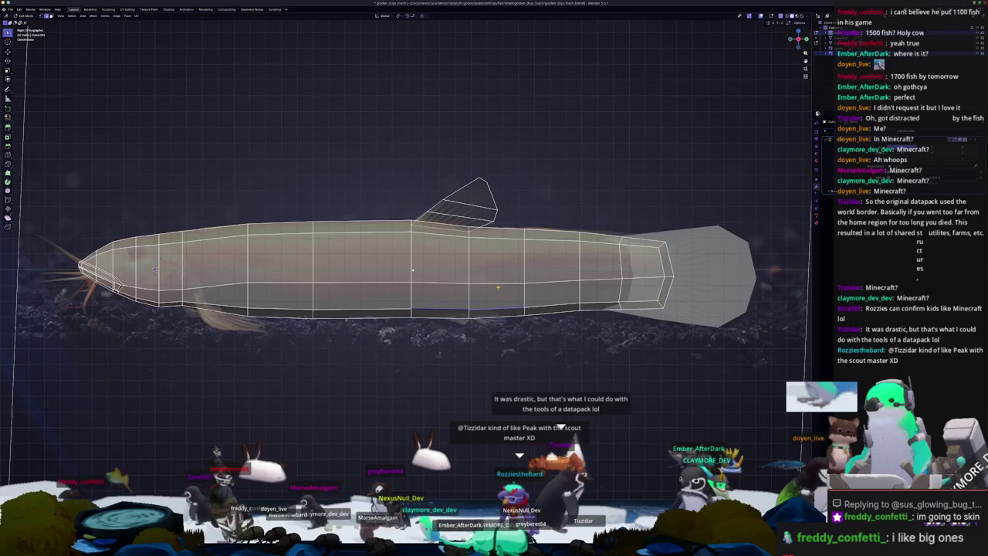
- Separate the lower belly edge into its own object and select it
scroll(498, 287, "up", 1)
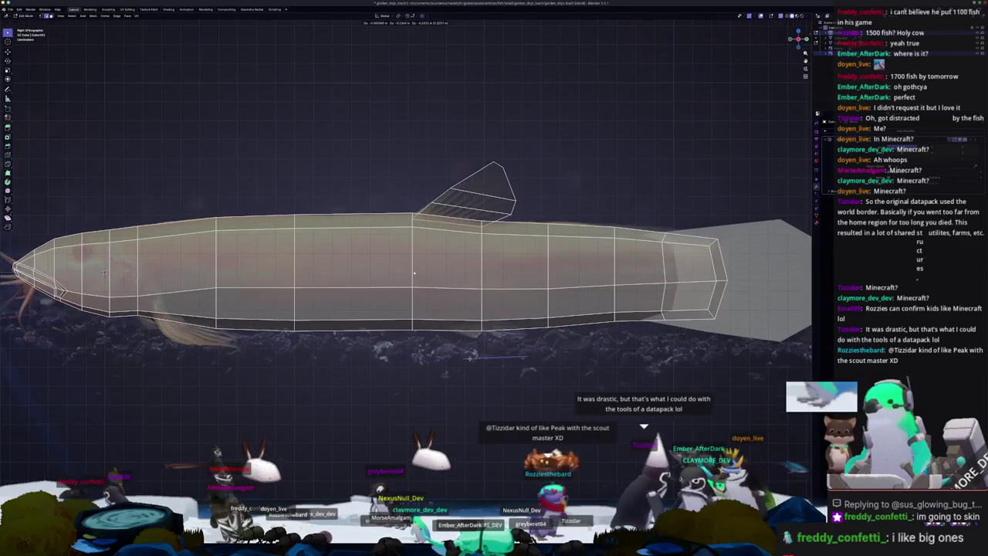
right_click(492, 323)
left_click(513, 323)
key("Tab")
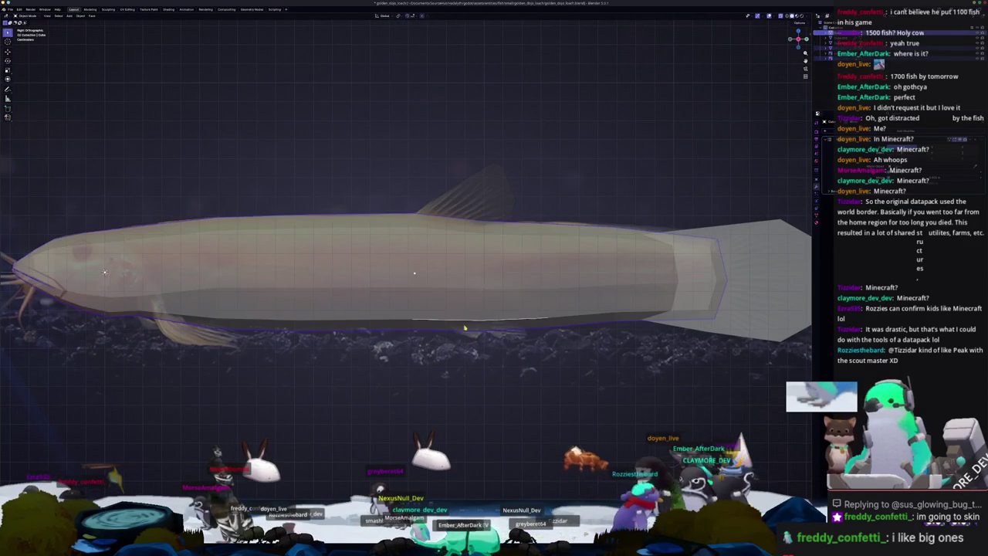
left_click(489, 322)
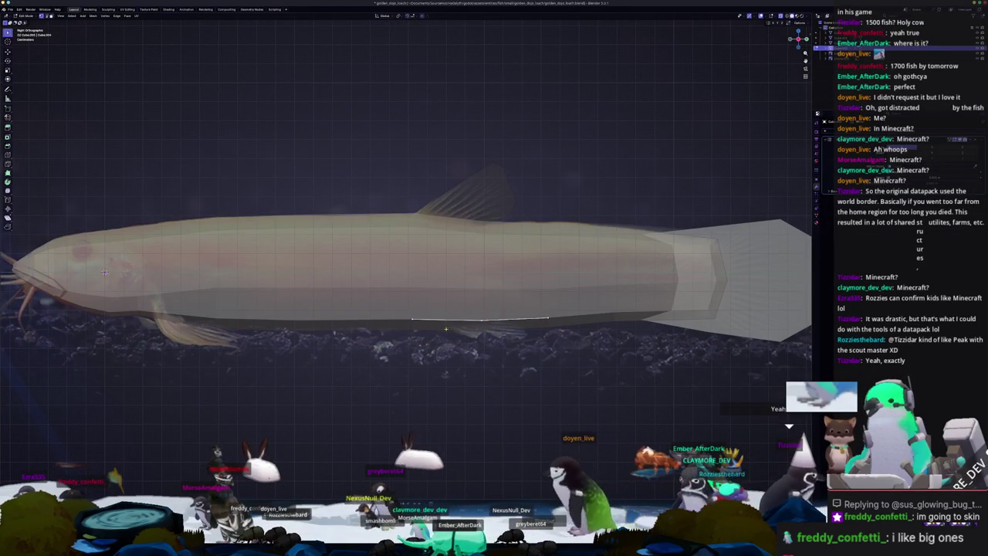
- Shorten the belly edge with a vertex slide and move its vertices along X in front view
scroll(426, 325, "up", 1)
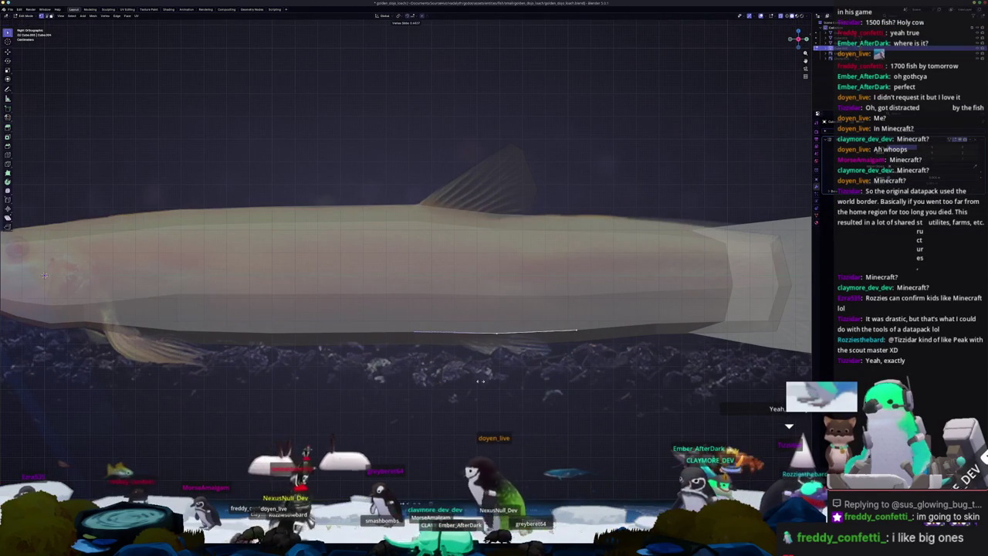
key("shift+v")
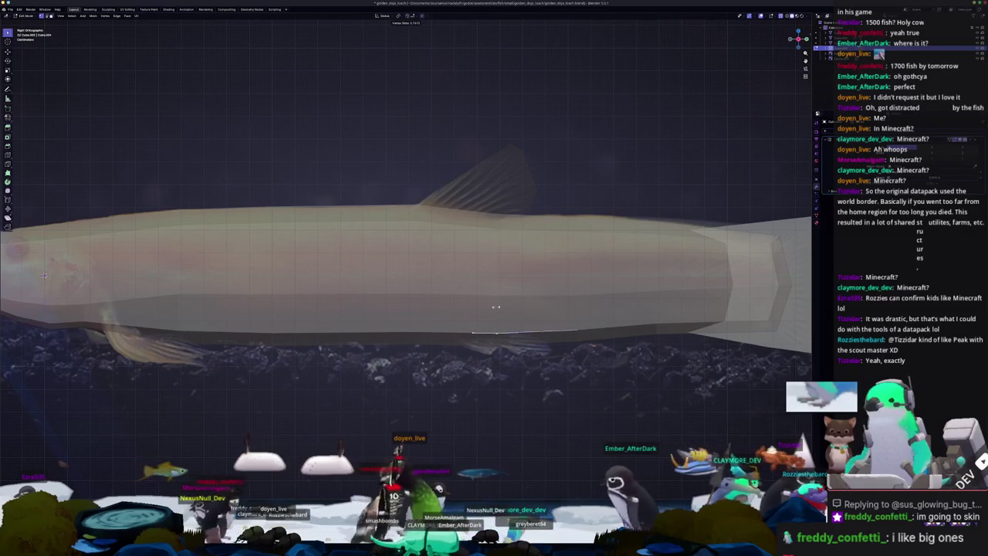
key("g")
scroll(506, 332, "down", 1)
scroll(523, 354, "up", 2)
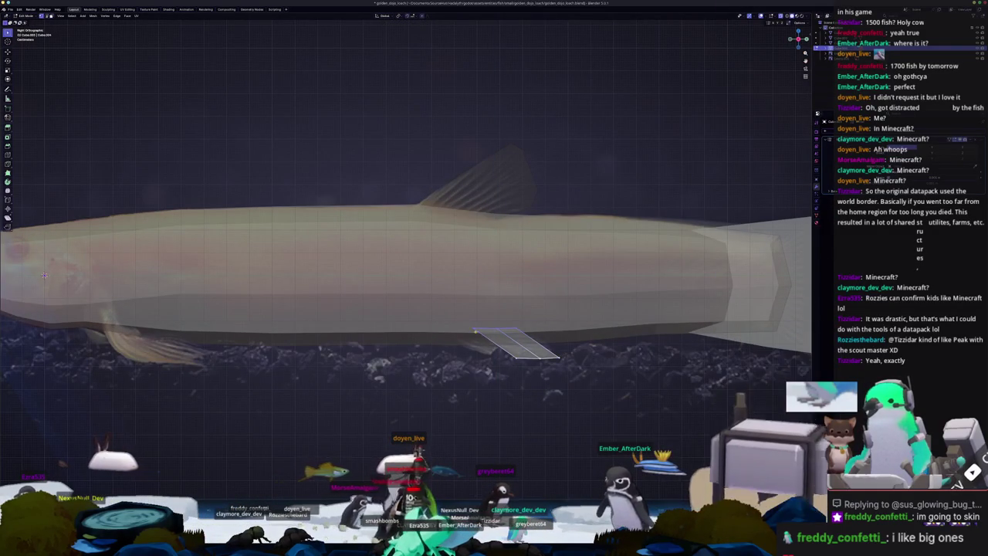
key("KP_7")
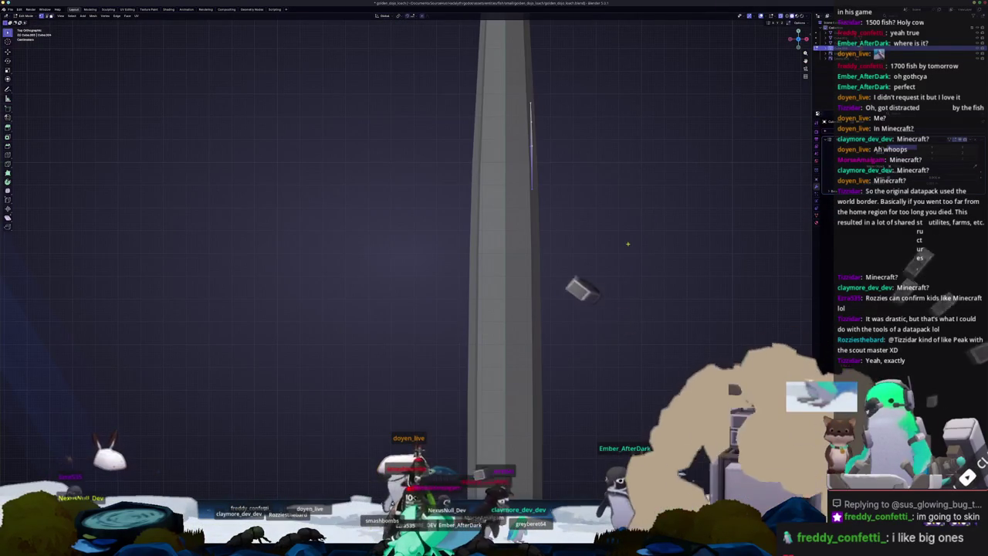
key("KP_1")
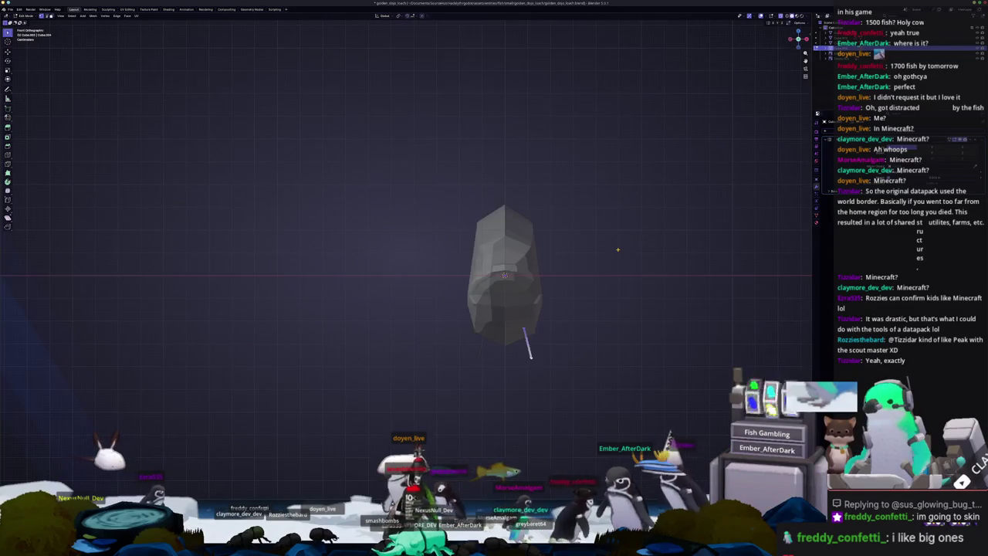
key("g")
key("x")
left_click(605, 304)
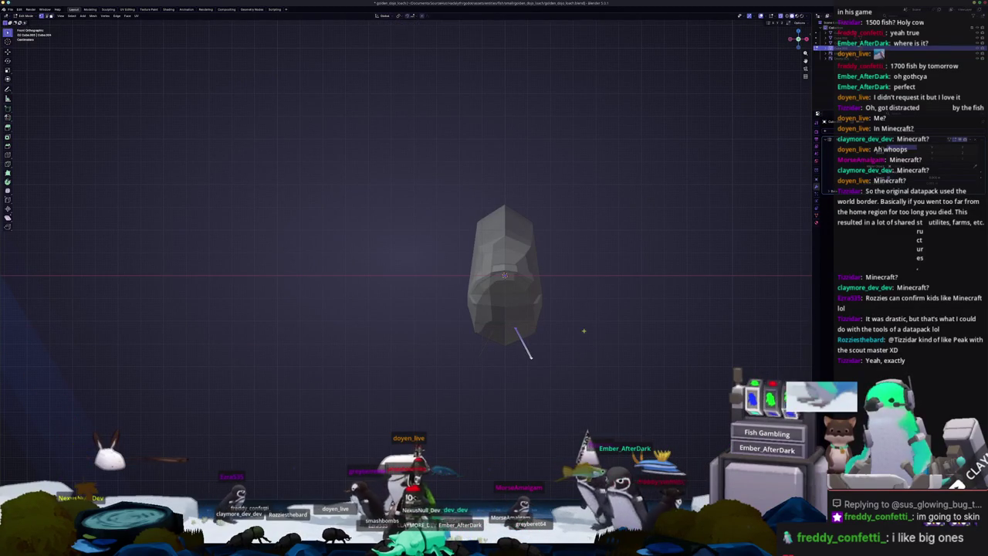
key("g")
left_click_drag(518, 350, 532, 350)
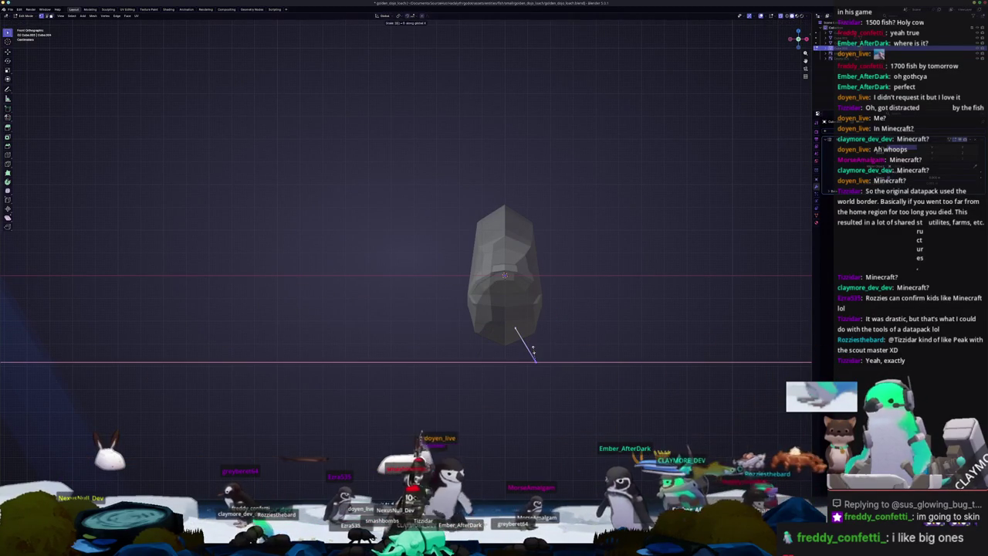
- In side view, select the fin's inner edge and slide its vertex into place
key("KP_3")
scroll(533, 350, "up", 2)
scroll(571, 360, "up", 1)
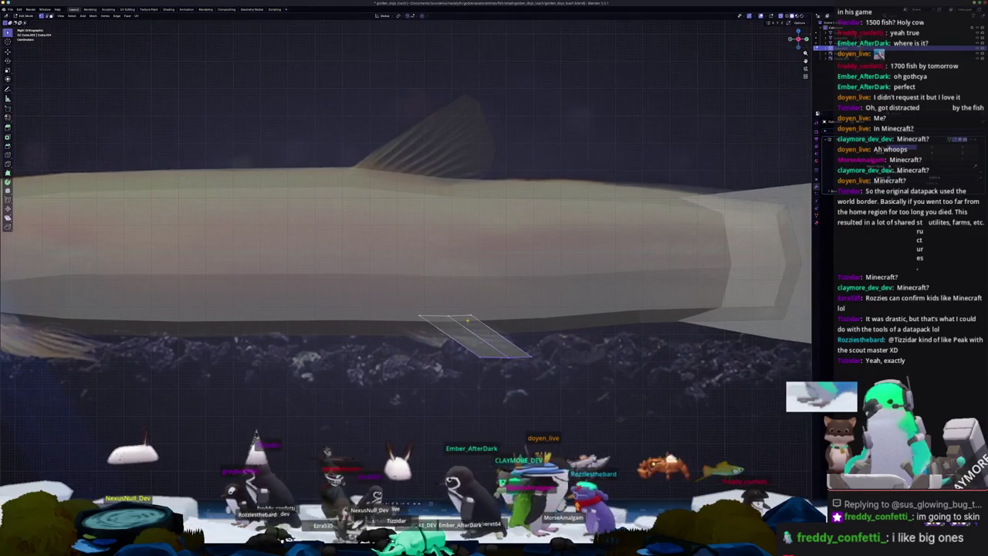
scroll(572, 359, "up", 1)
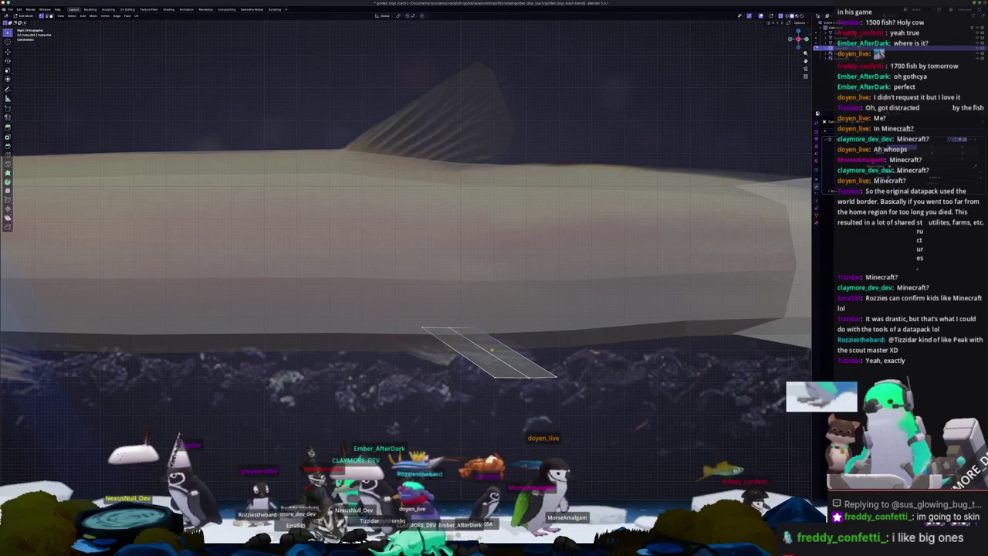
scroll(576, 345, "up", 1)
left_click_drag(534, 366, 600, 404)
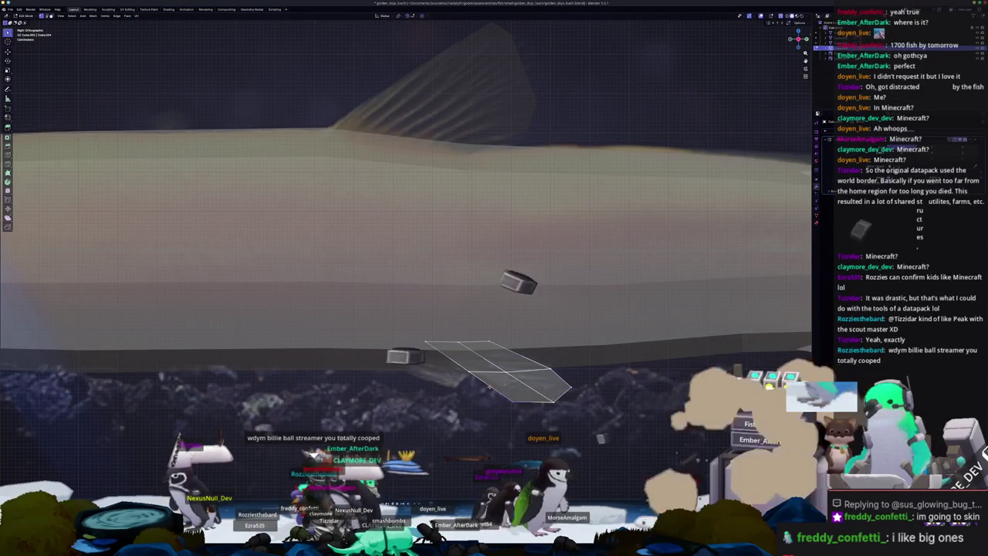
key("shift+v")
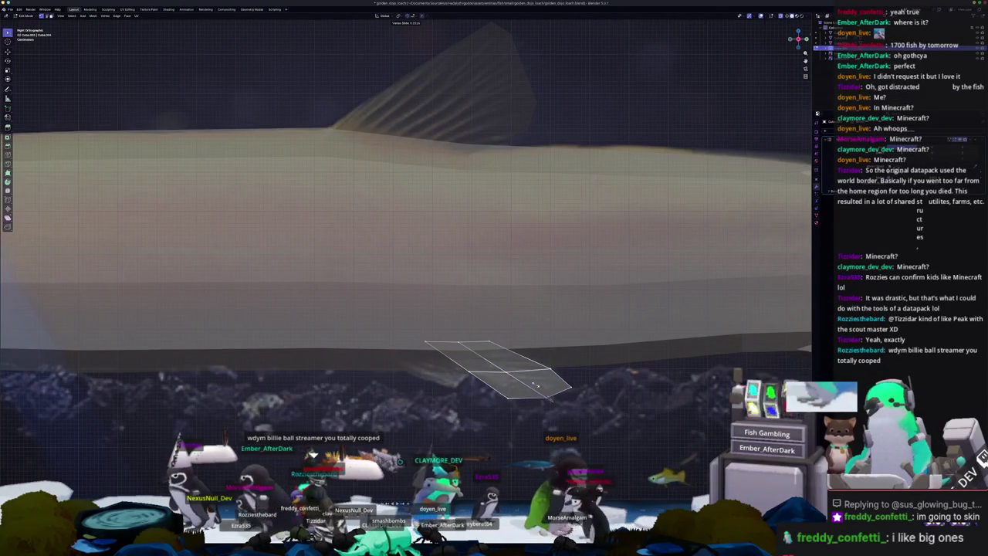
left_click(553, 370)
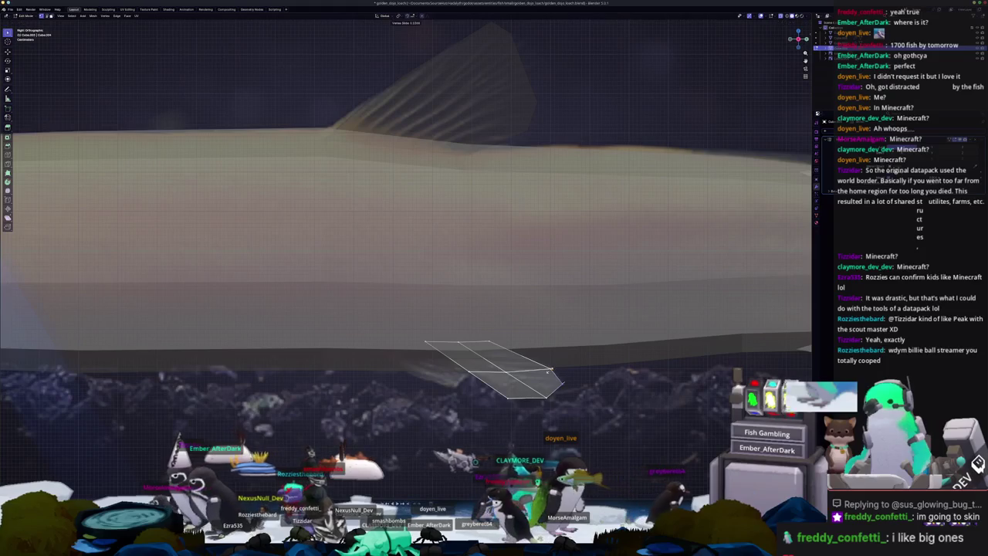
- Check the fin's shape with X-ray toggled, then return to Object Mode side view
middle_click_drag(550, 371, 581, 359, "shift")
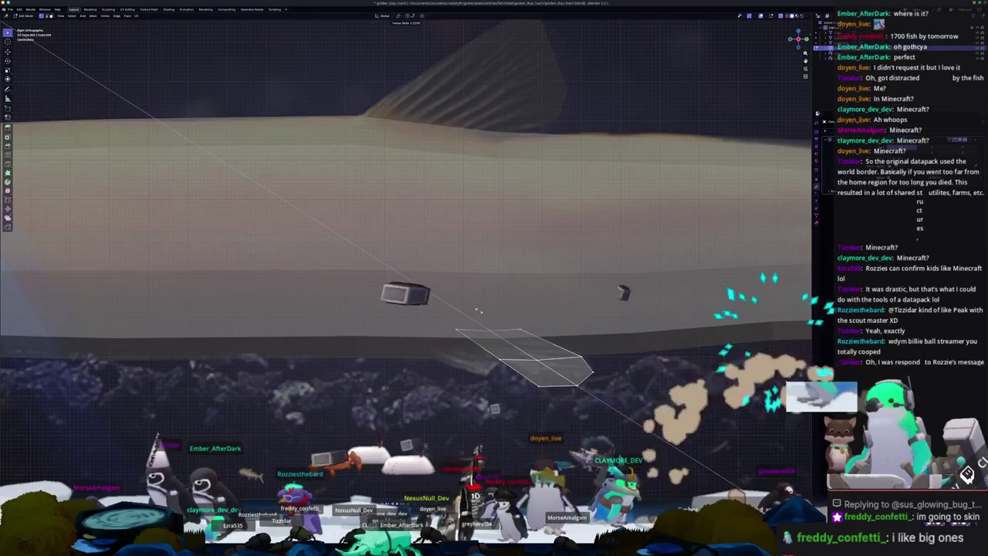
mouse_move(499, 349)
middle_mouse_down()
mouse_move(533, 310)
mouse_move(532, 280)
middle_mouse_up()
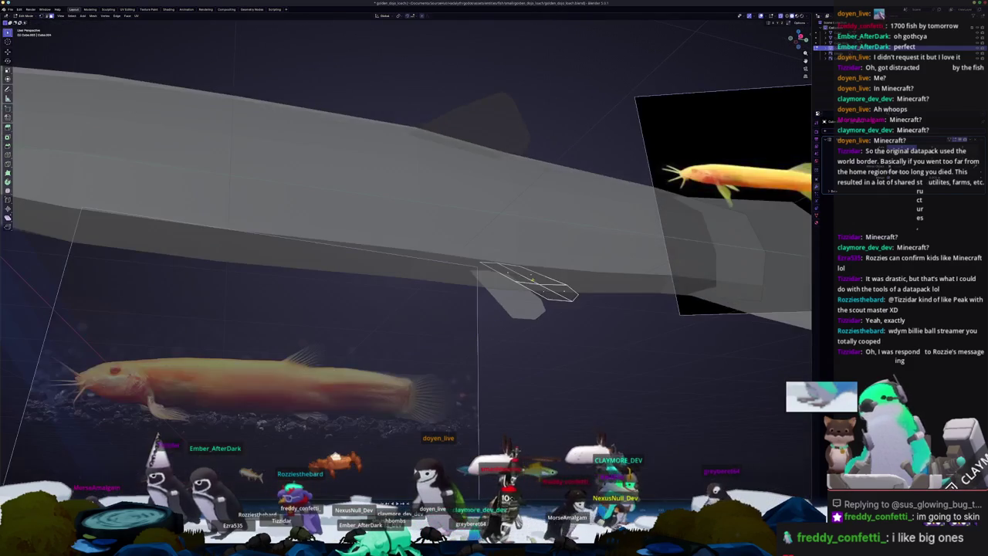
key("alt+z")
middle_click_drag(560, 287, 596, 346)
key("Tab")
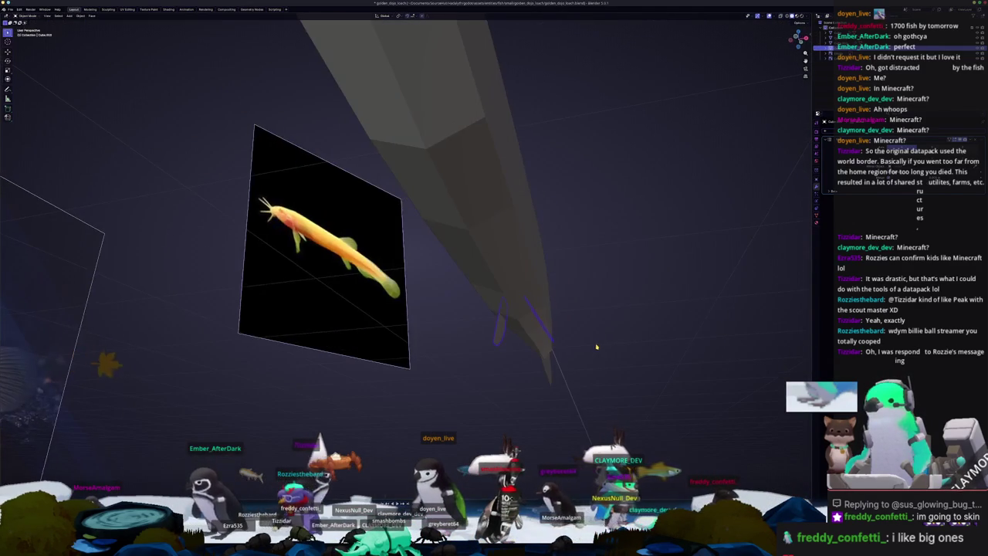
key("KP_1")
key("KP_3")
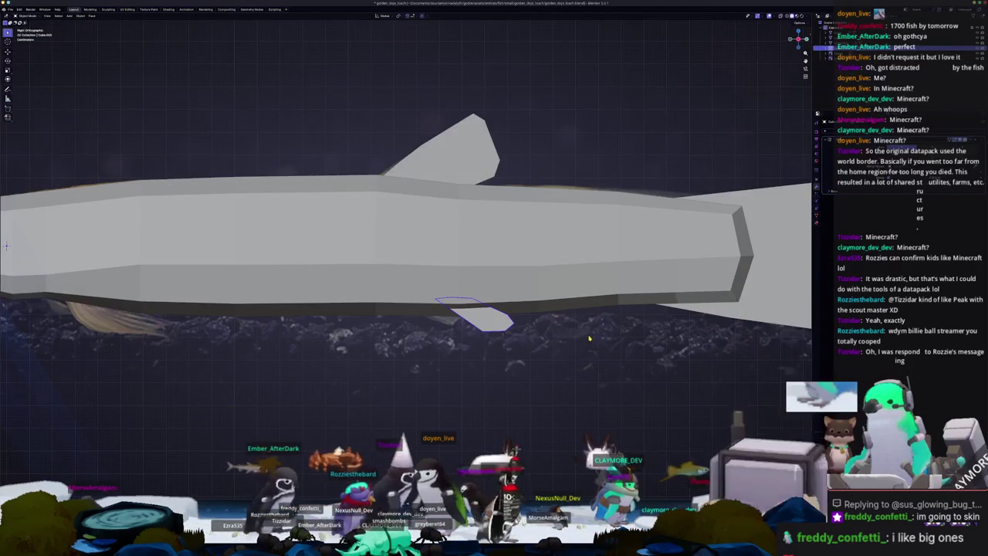
key("alt+z")
- Scale the belly fin down, rotate it, and lower it along Z under the belly
key("s")
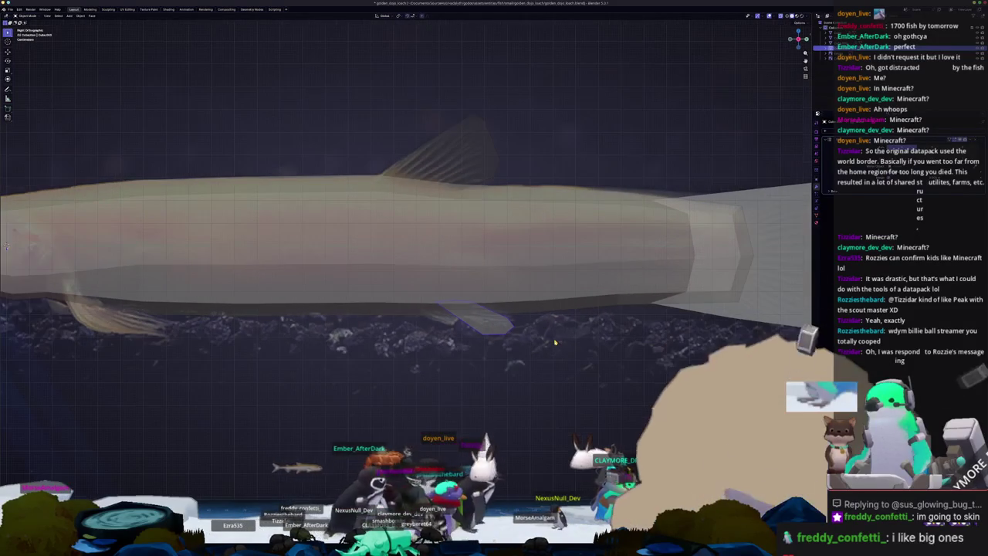
left_click(558, 342)
key("Tab")
key("r")
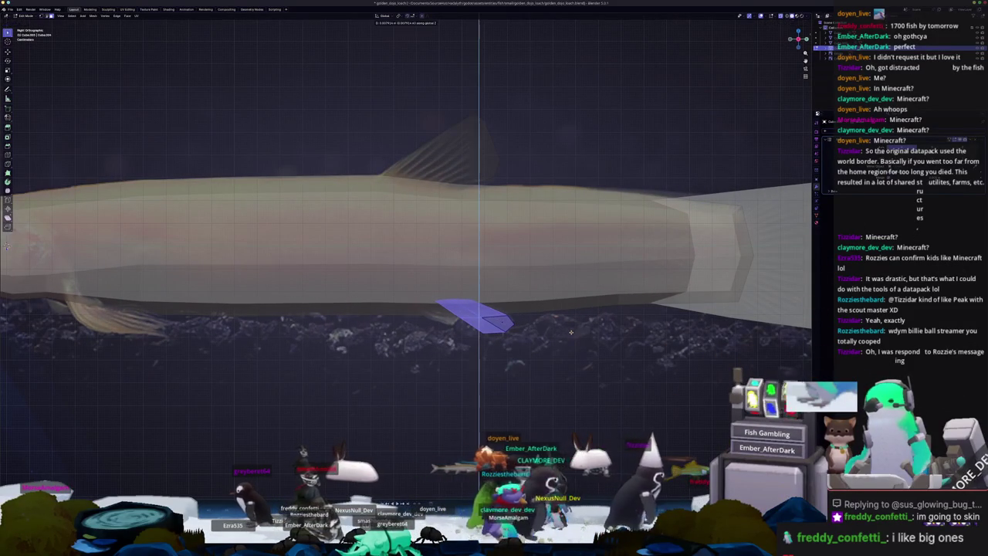
left_click(570, 334)
key("Tab")
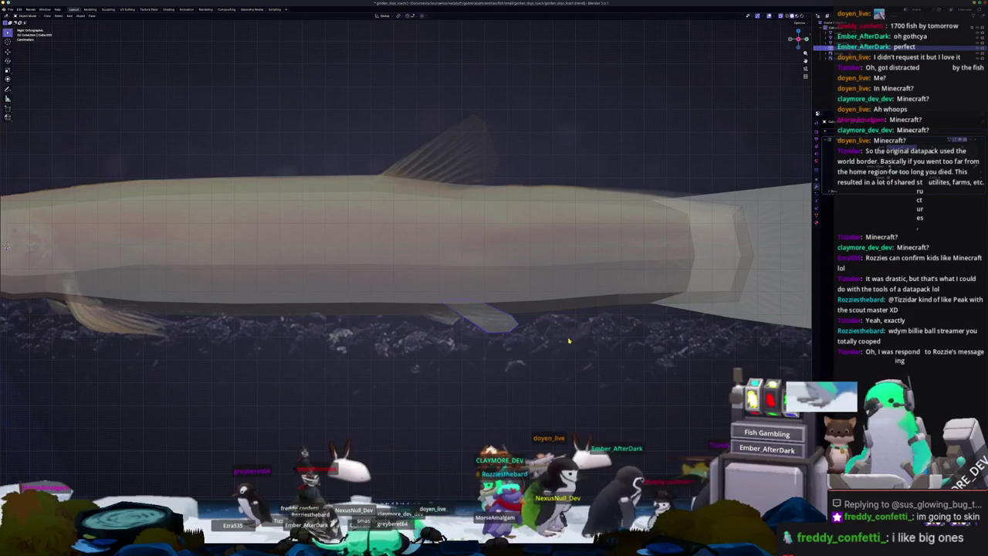
key("alt+z")
key("g")
key("z")
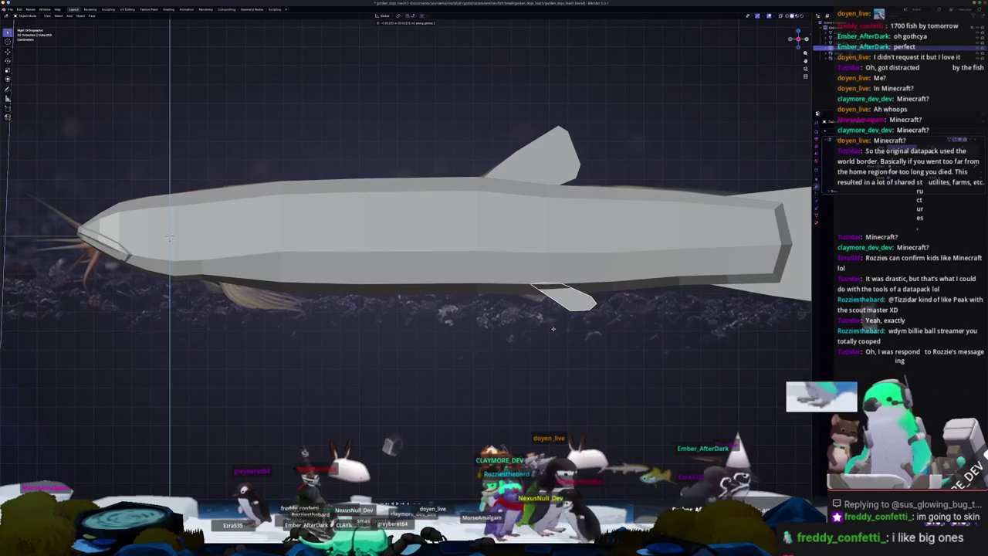
left_click(553, 329)
middle_click_drag(553, 329, 505, 344)
- Separate the selected fin edges from the fish body into their own object
key("Tab")
key("alt+z")
scroll(401, 301, "up", 2)
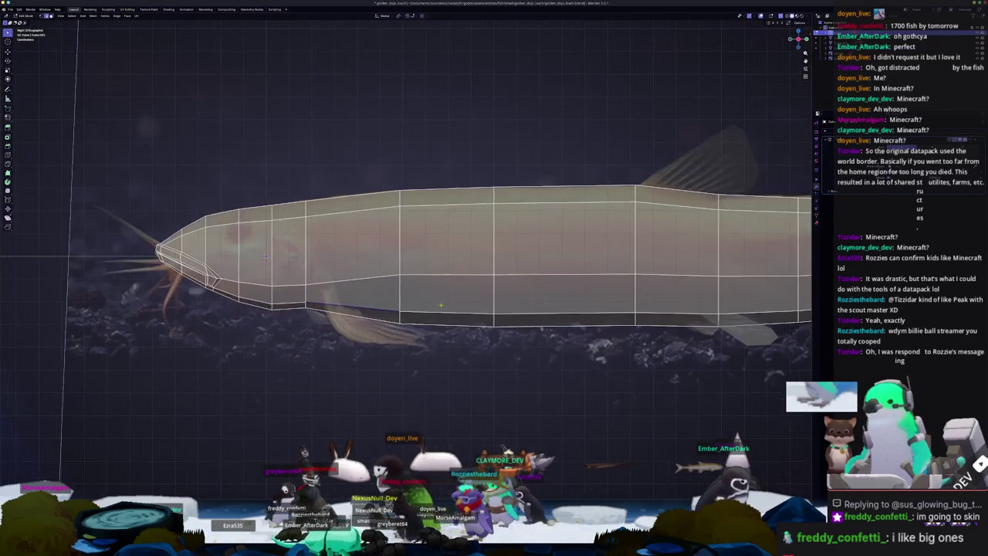
right_click(453, 307)
left_click(474, 305)
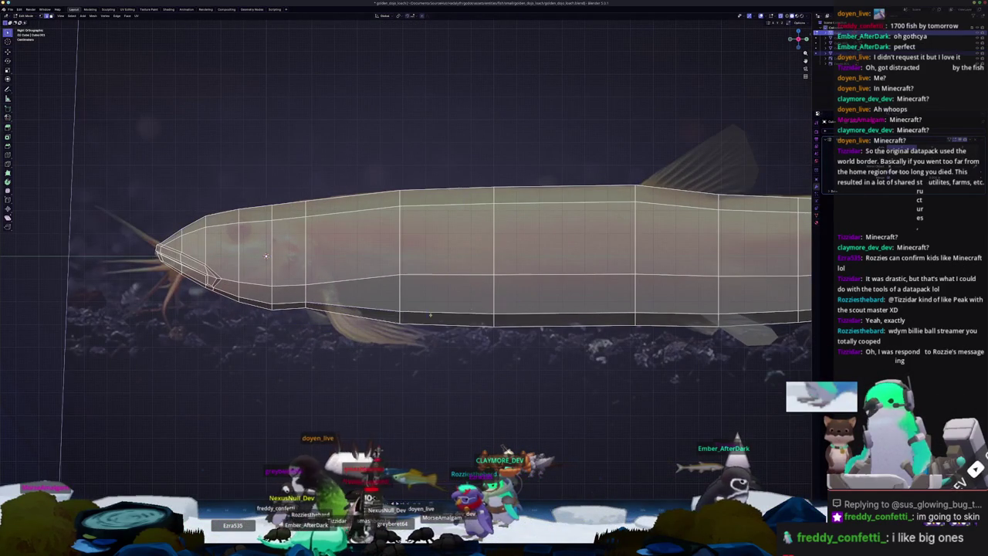
key("Tab")
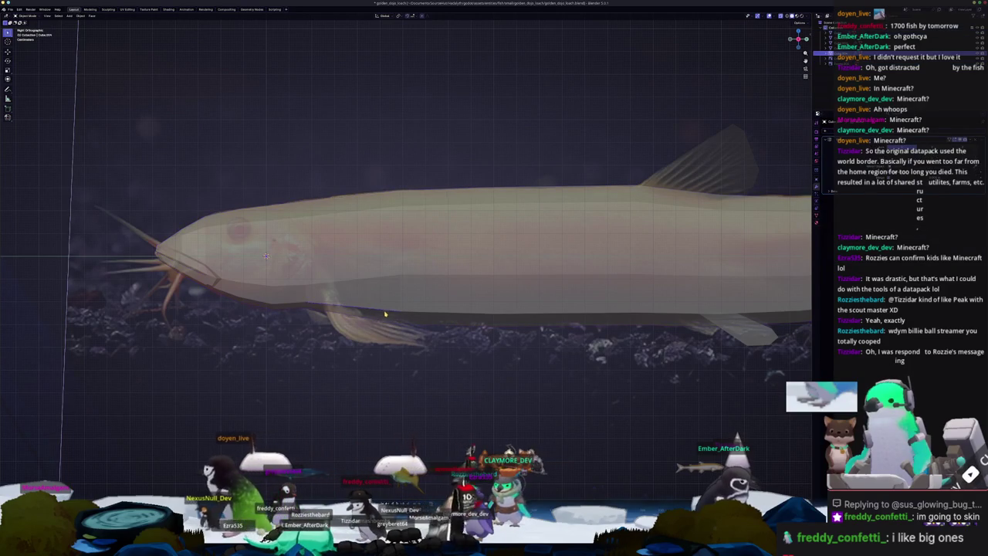
- From Top view, vertex-slide a fin point so the fin angles out from the body
key("Tab")
key("KP_7")
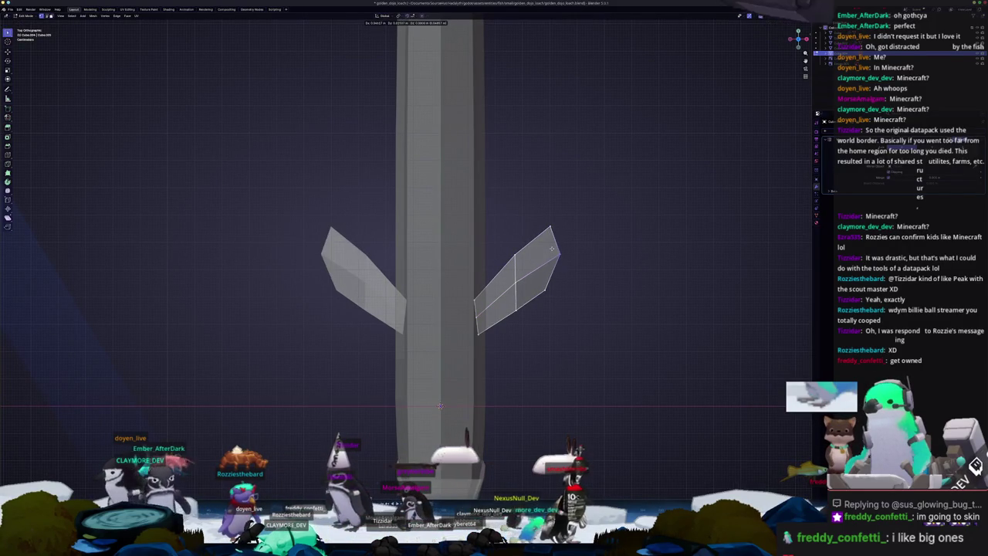
key("shift+v")
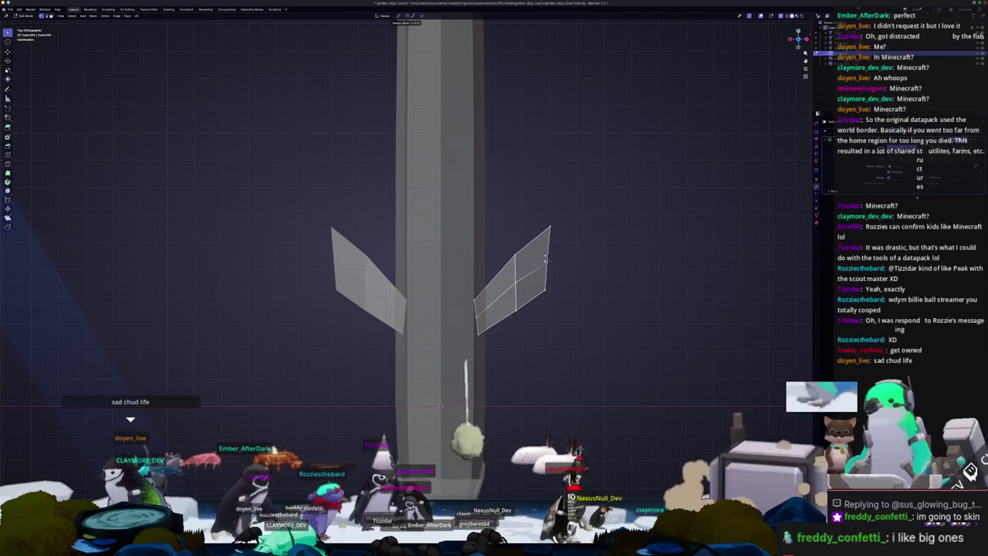
left_click(592, 256)
mouse_move(592, 256)
middle_mouse_down()
mouse_move(475, 90)
mouse_move(494, 97)
middle_mouse_up()
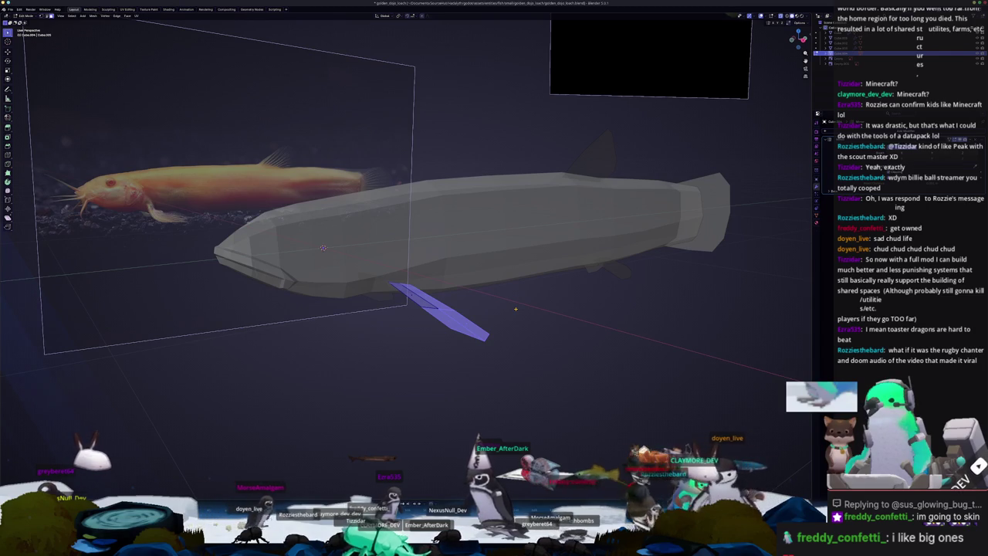
- From the X-ray side view, reposition the pectoral fin's vertices
key("KP_3")
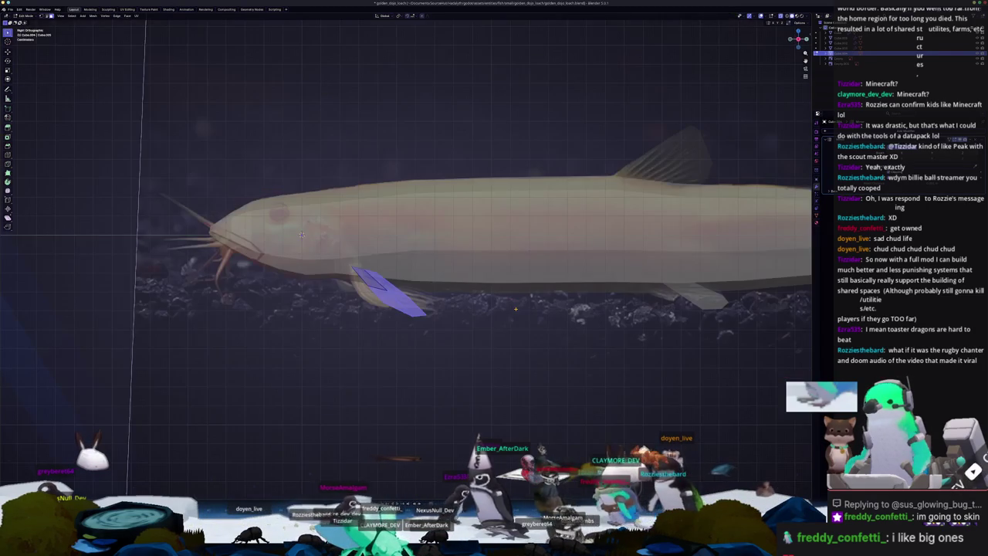
key("alt+z")
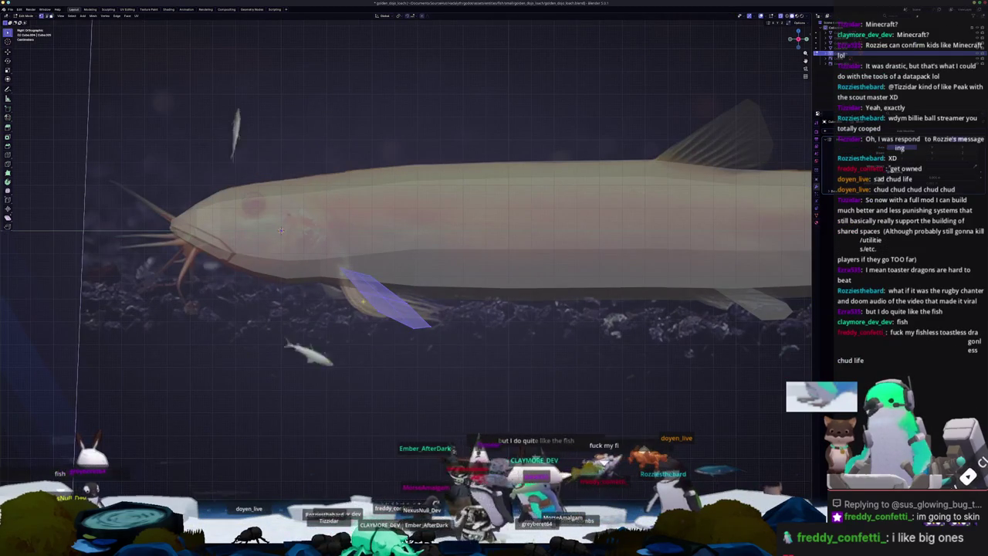
scroll(281, 230, "up", 3)
key("g")
key("g")
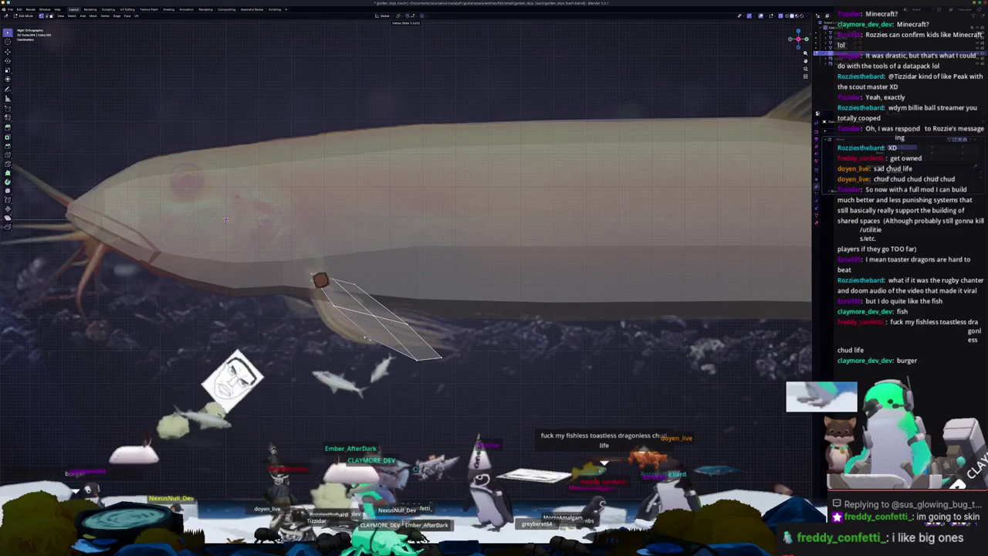
left_click(226, 220)
mouse_move(225, 220)
middle_mouse_down()
mouse_move(213, 220)
mouse_move(306, 150)
mouse_move(351, 161)
middle_mouse_up()
key("g")
left_click(307, 150)
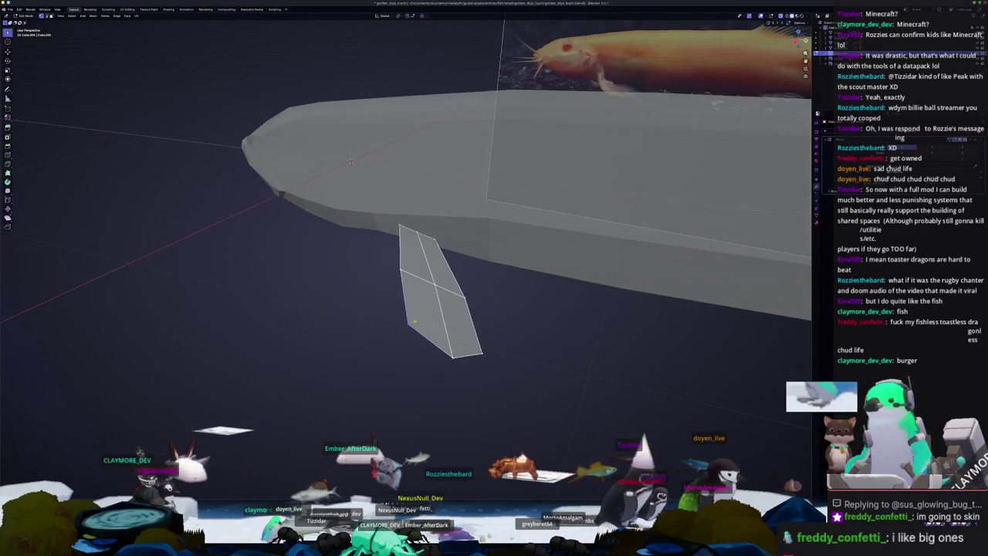
mouse_move(483, 353)
middle_mouse_down()
mouse_move(486, 330)
mouse_move(485, 343)
middle_mouse_up()
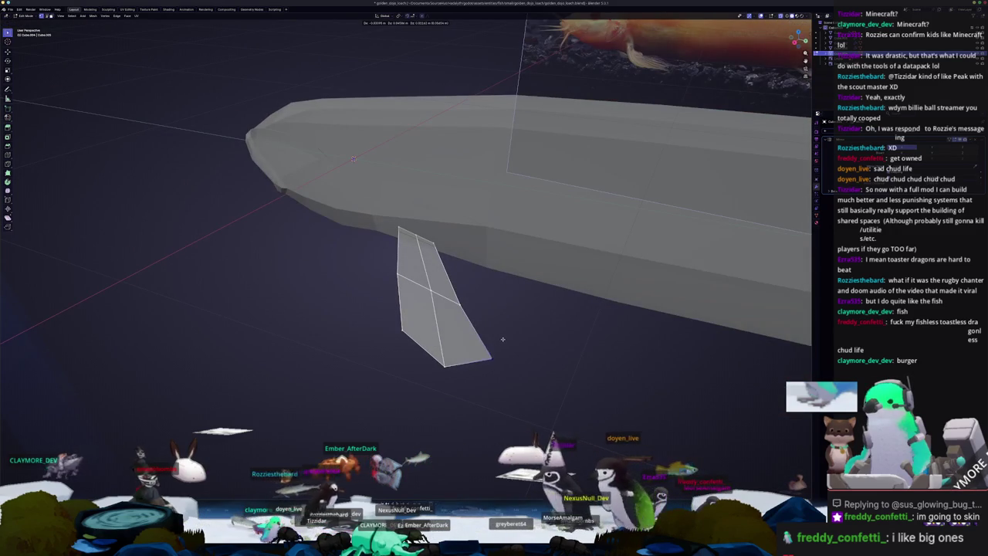
- In Object Mode, move the whole fin into position under the head
key("Tab")
scroll(511, 336, "down", 2)
scroll(509, 332, "down", 3)
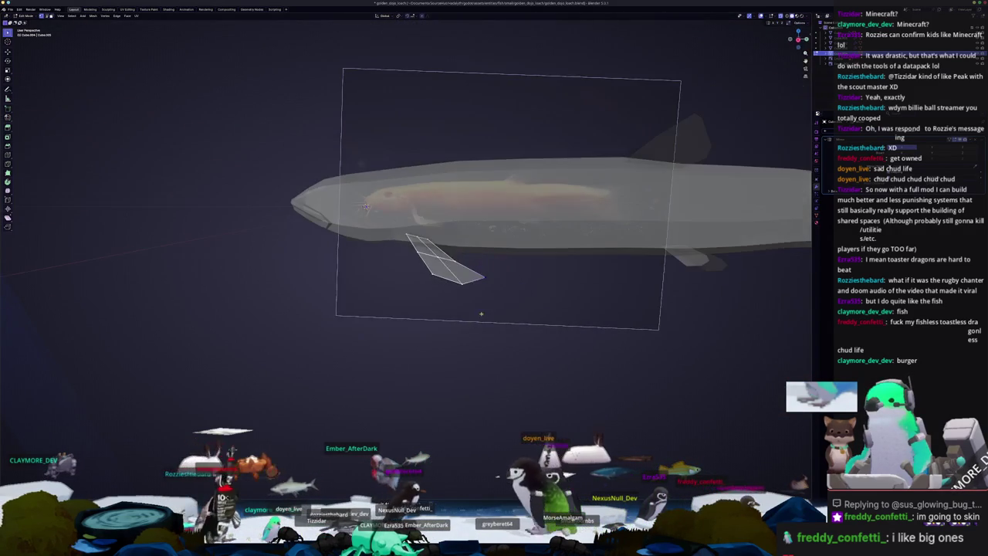
mouse_move(510, 328)
middle_mouse_down()
mouse_move(488, 302)
mouse_move(476, 316)
mouse_move(472, 306)
mouse_move(486, 299)
middle_mouse_up()
scroll(507, 313, "up", 2)
scroll(476, 317, "up", 1)
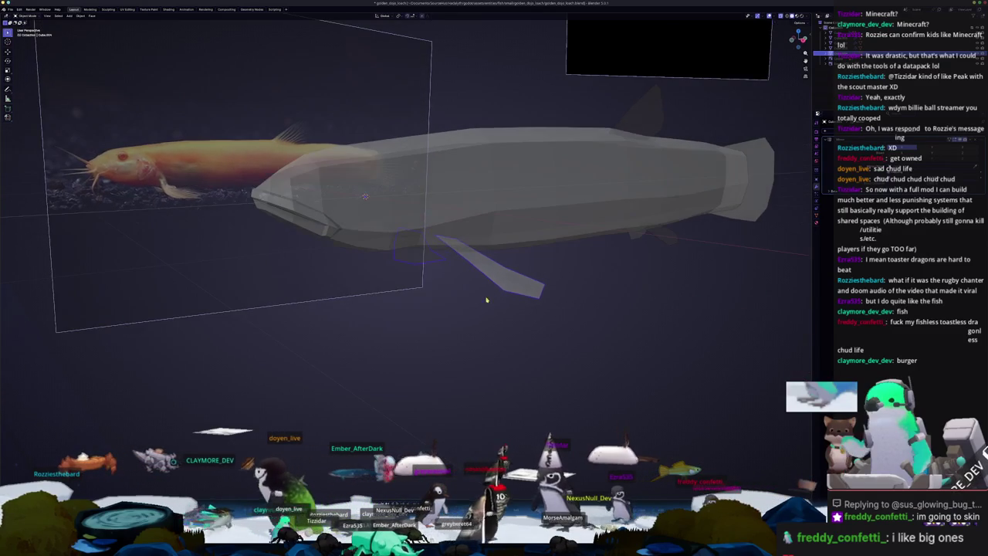
key("g")
mouse_move(547, 296)
middle_mouse_down()
mouse_move(564, 307)
mouse_move(567, 297)
middle_mouse_up()
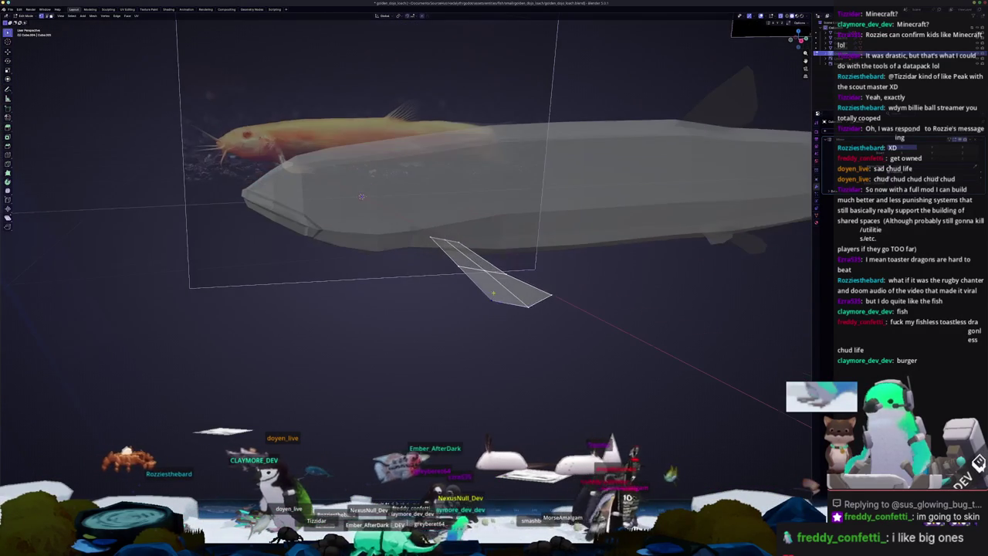
- Vertex-slide the fin vertices along their edges to refine the fin's shape
mouse_move(498, 298)
middle_mouse_down()
mouse_move(474, 294)
mouse_move(497, 298)
middle_mouse_up()
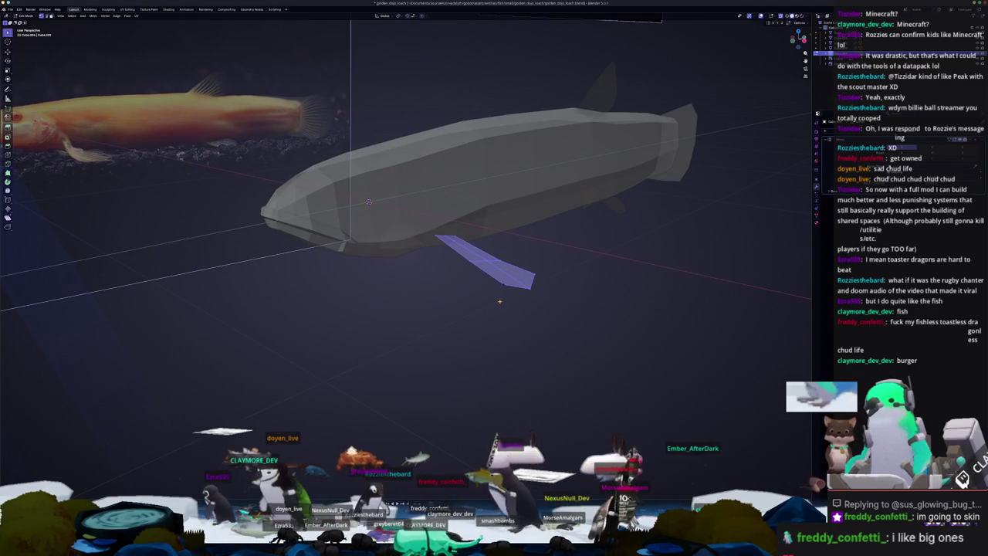
middle_click_drag(503, 304, 471, 302)
key("g")
key("x")
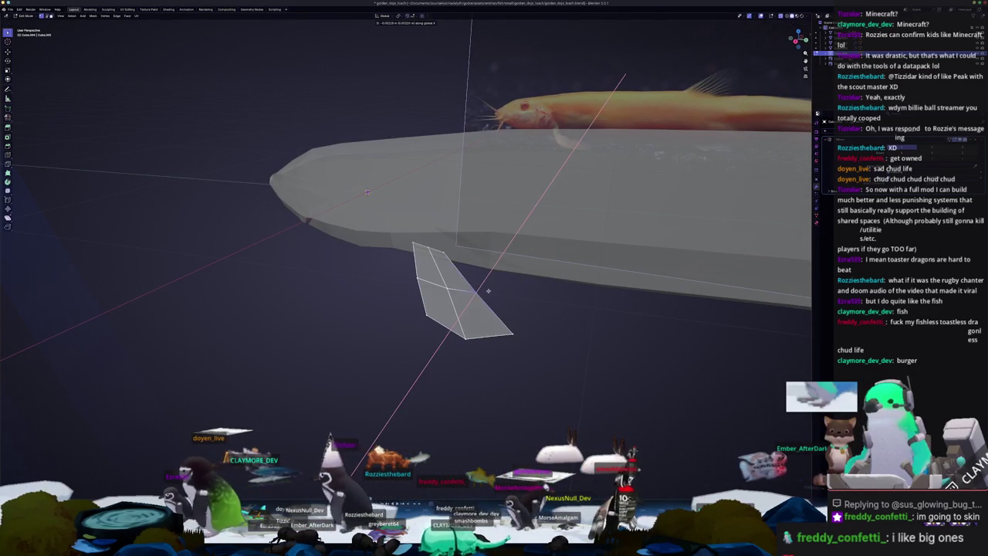
key("g")
left_click(470, 293)
key("Tab")
- Scale the pectoral fin along the X axis to stretch it lengthwise
mouse_move(469, 294)
middle_mouse_down()
mouse_move(522, 275)
mouse_move(462, 268)
mouse_move(482, 234)
mouse_move(479, 262)
mouse_move(519, 283)
mouse_move(531, 275)
middle_mouse_up()
key("s")
key("x")
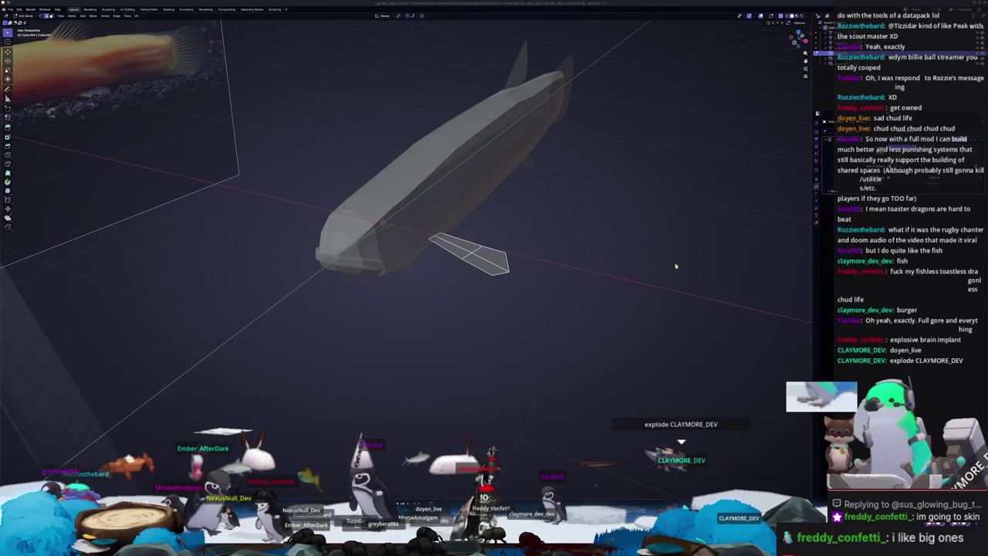
- Toggle X-ray, select the fin, and snap to Right Ortho view against the reference
scroll(673, 284, "up", 3)
middle_click_drag(672, 283, 649, 273)
key("alt+z")
scroll(649, 272, "up", 2)
left_click(580, 281)
middle_click_drag(580, 281, 590, 281)
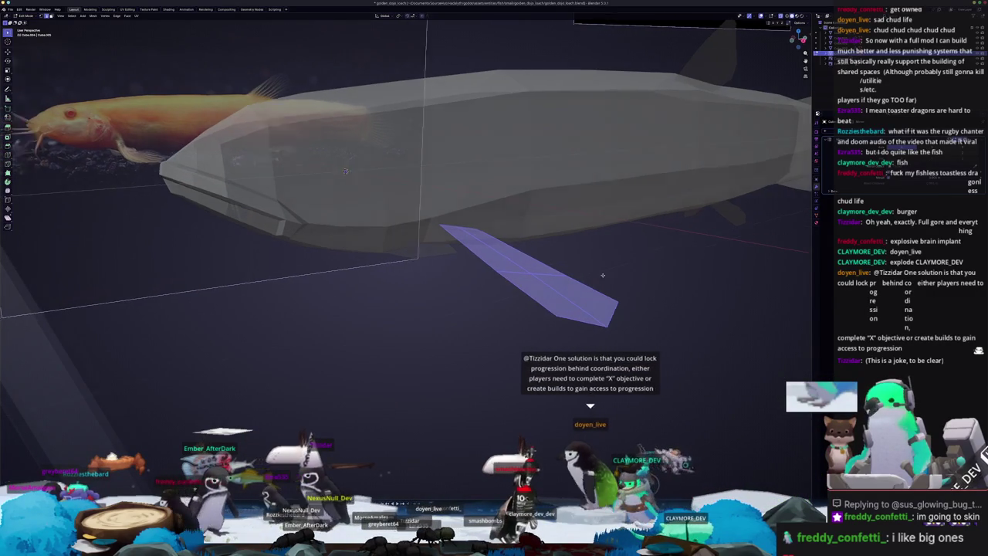
middle_click_drag(610, 274, 586, 274)
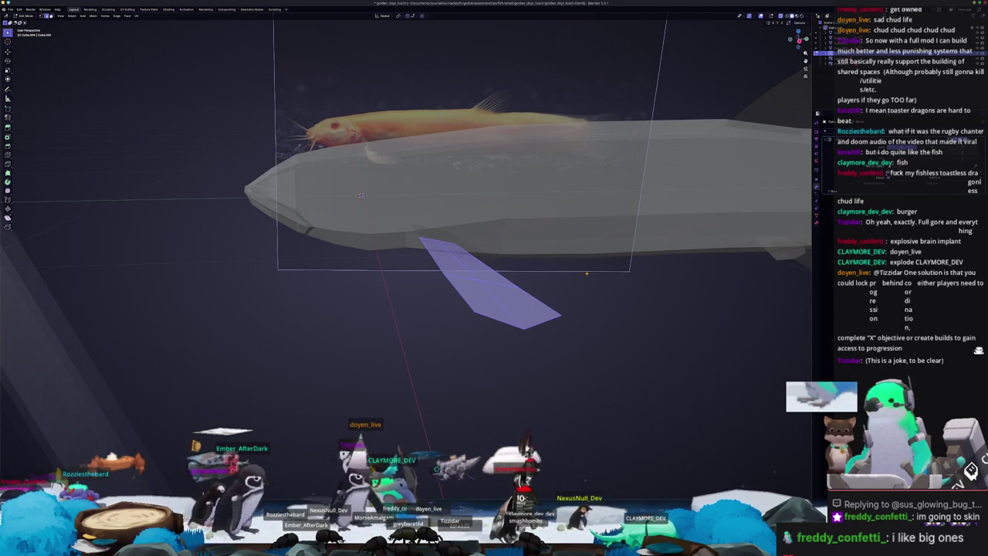
key("KP_3")
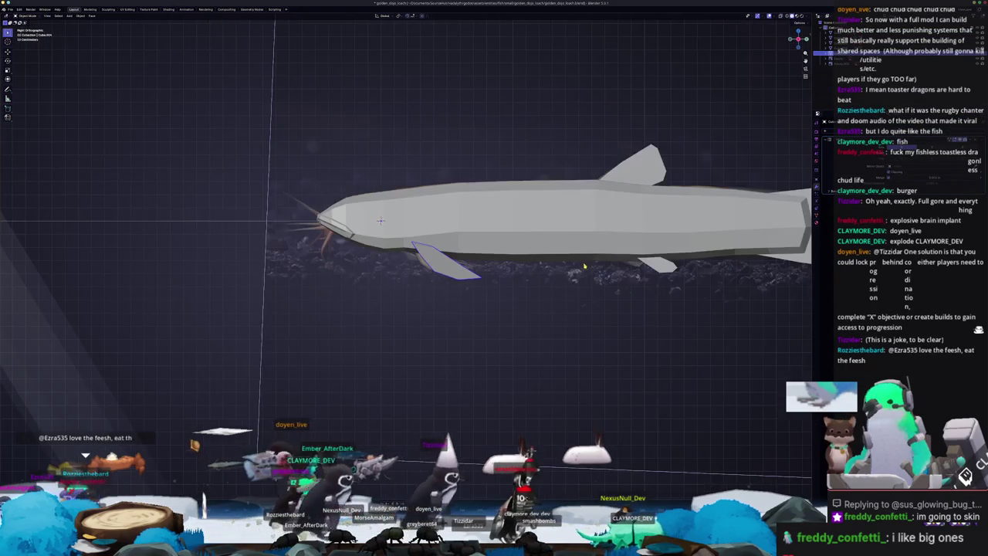
- Move the fin's vertices vertically along the Z axis into place
left_click(523, 273)
left_click(523, 273)
key("Tab")
key("g")
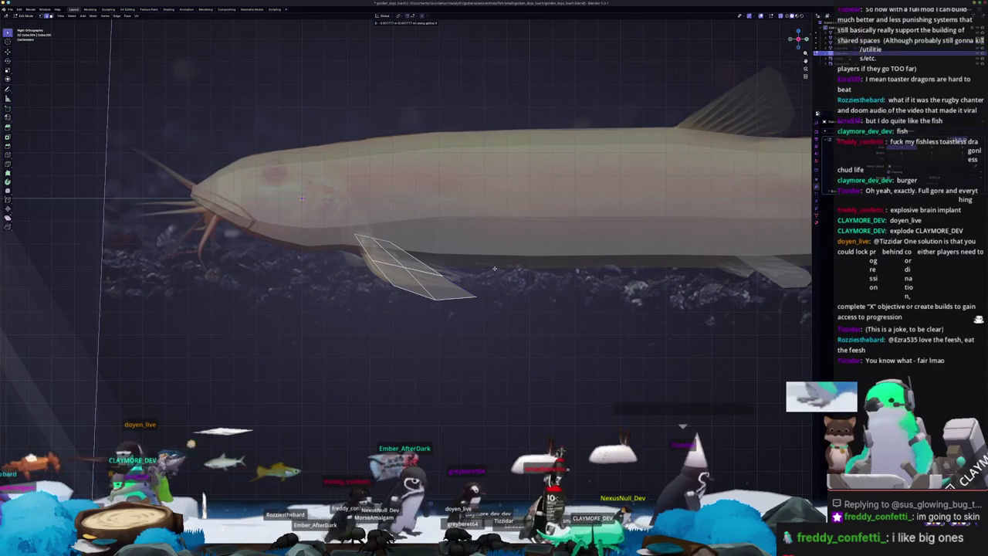
key("z")
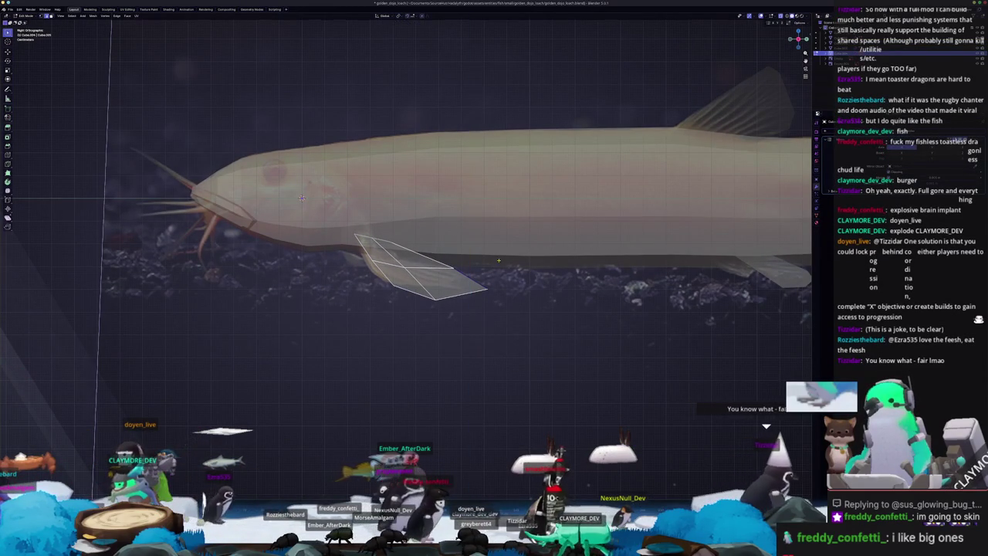
left_click(499, 260)
middle_click_drag(499, 261, 459, 270)
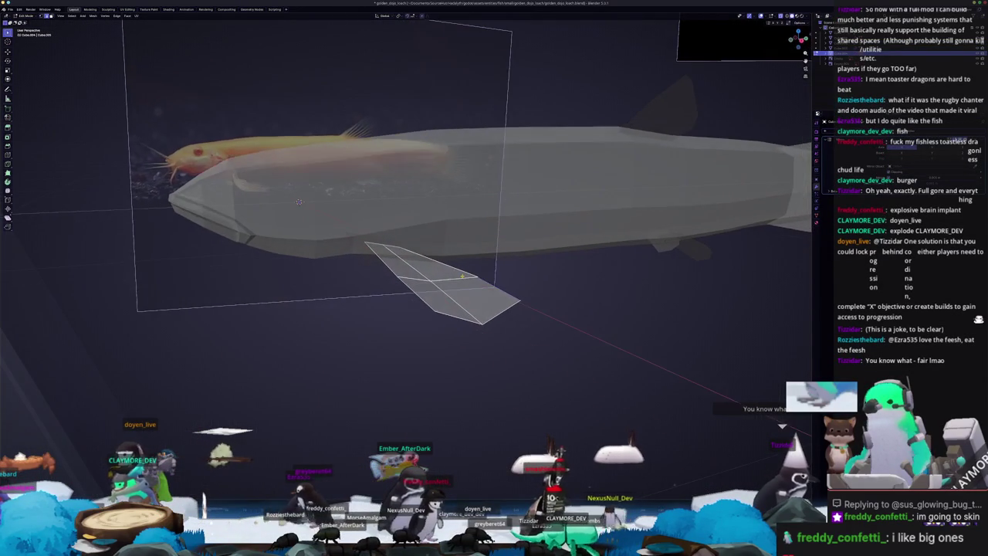
- Add a loop cut across the fin and select all of its faces
key("ctrl+r")
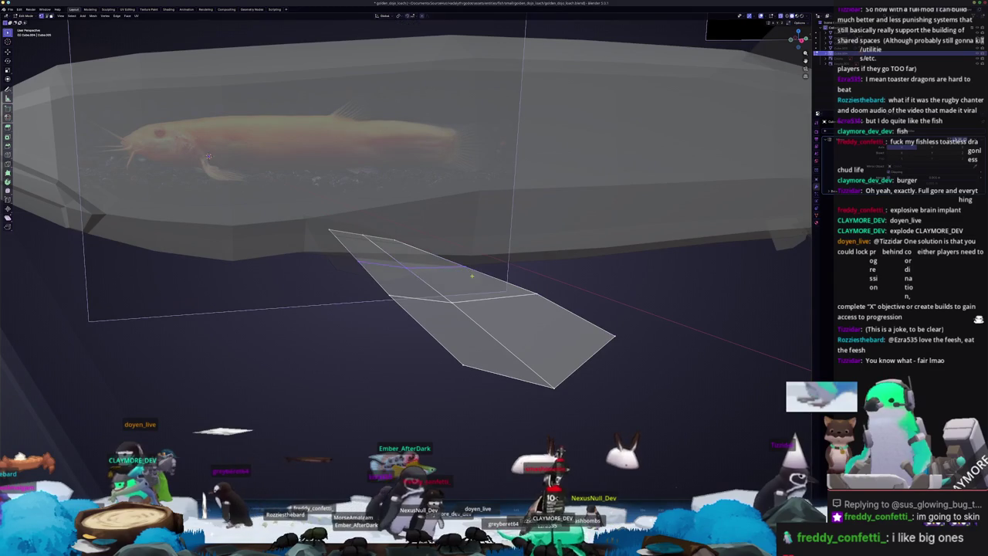
middle_click_drag(471, 259, 507, 248)
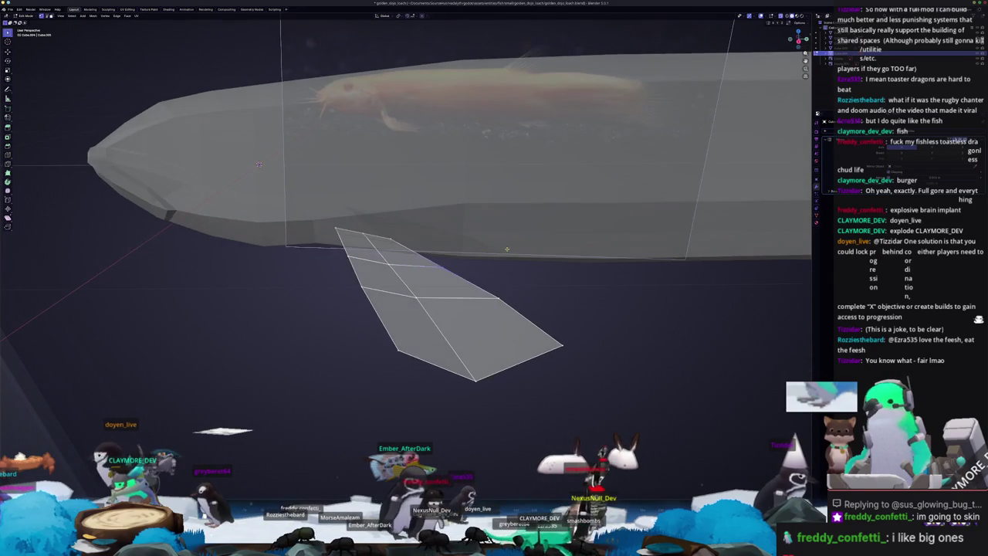
left_click(488, 252)
mouse_move(488, 252)
middle_mouse_down()
mouse_move(479, 283)
mouse_move(464, 270)
middle_mouse_up()
left_click(479, 282)
left_click(436, 263, "shift")
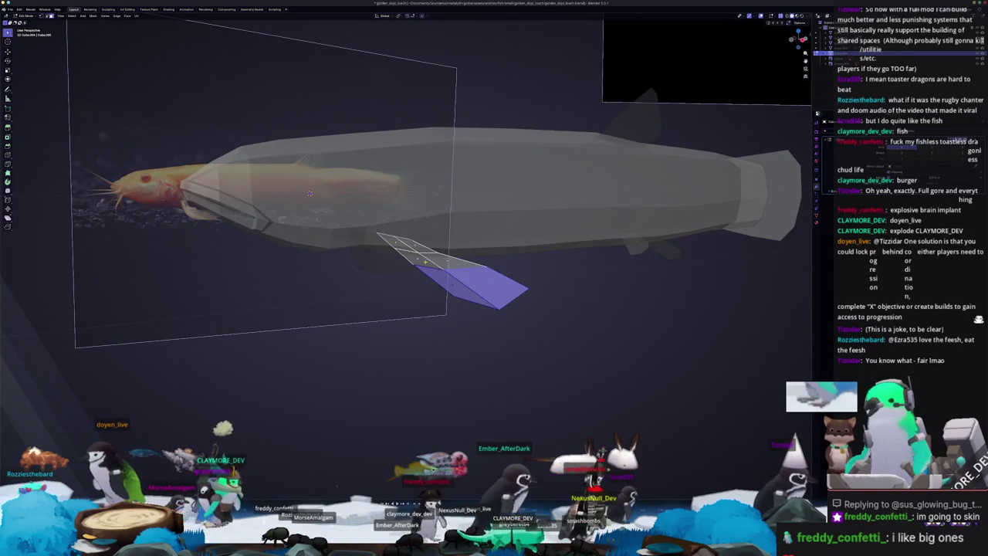
left_click(409, 245, "shift")
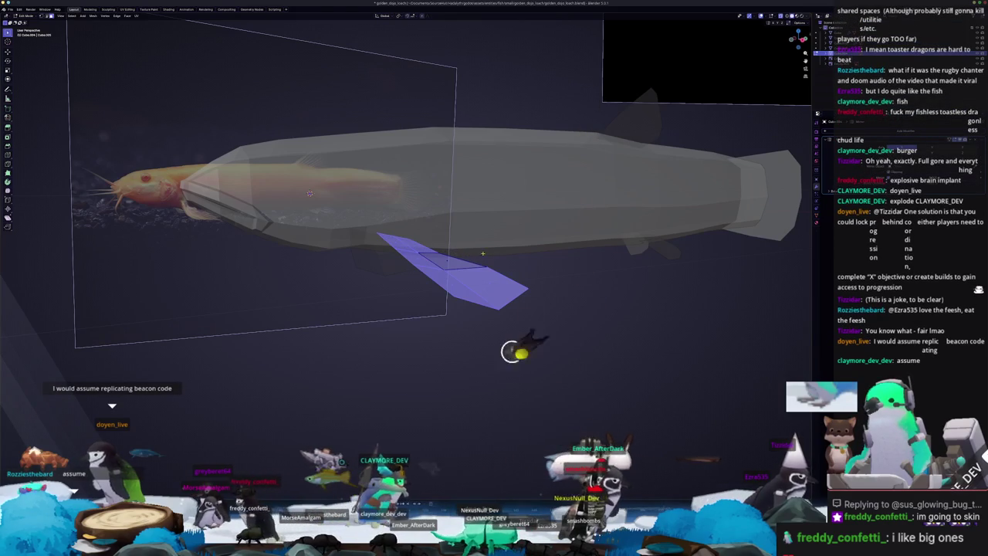
- Snap to Right Ortho view and go back into Edit Mode on the fish body
key("Tab")
middle_click_drag(499, 267, 487, 281)
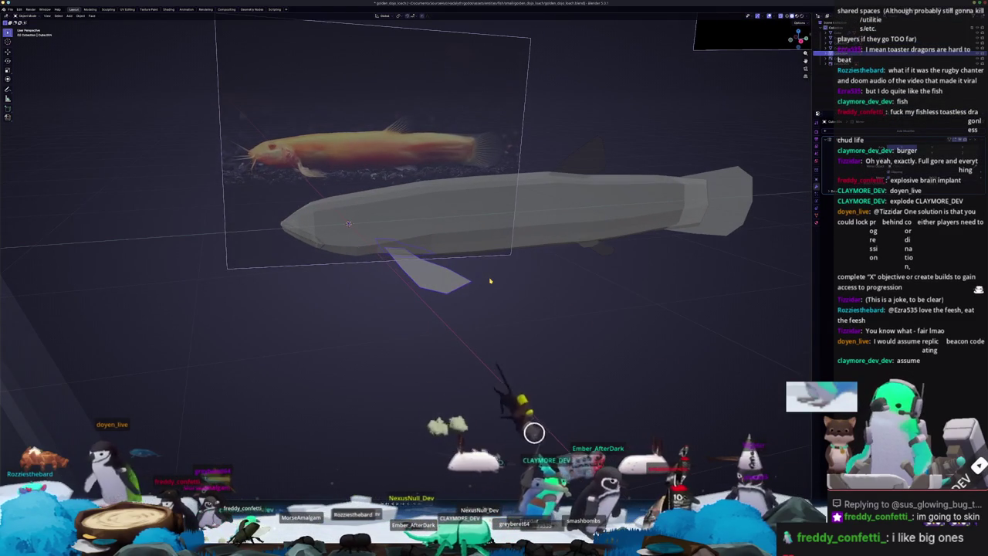
mouse_move(466, 275)
middle_mouse_down()
mouse_move(502, 333)
mouse_move(417, 294)
mouse_move(394, 256)
middle_mouse_up()
key("Tab")
key("Tab")
scroll(489, 335, "up", 4)
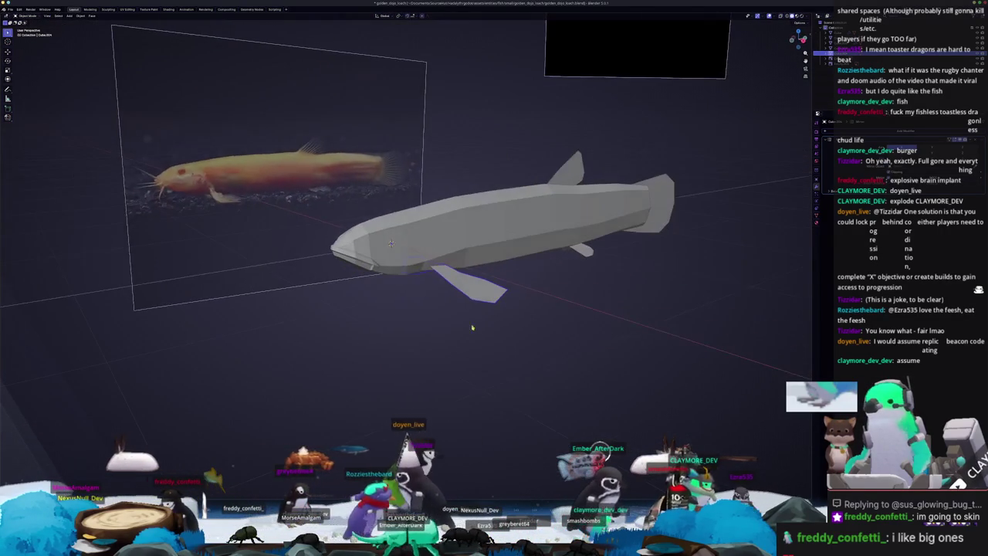
key("KP_3")
key("Tab")
scroll(342, 208, "up", 2)
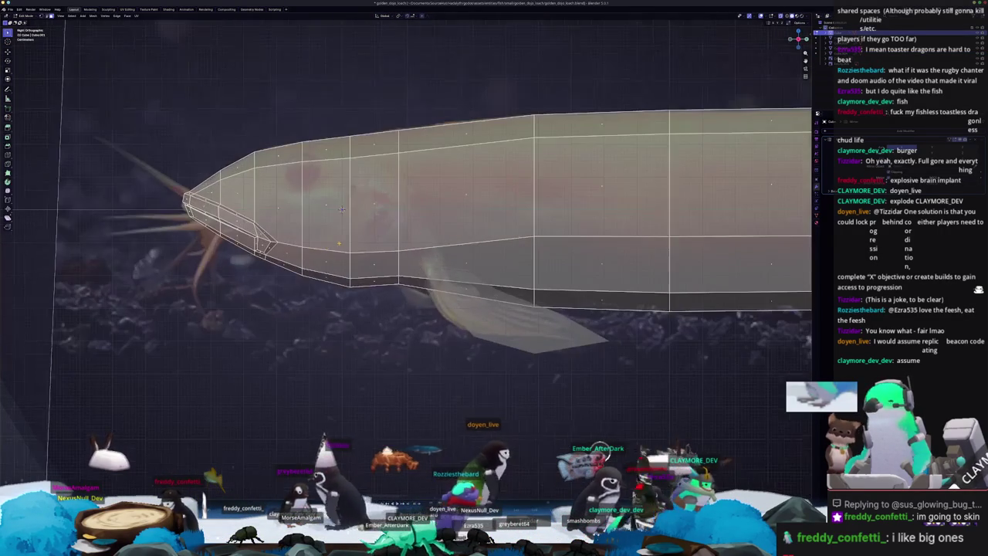
- Zoom in on the fish head and commit the pending knife cut
scroll(343, 209, "up", 1)
middle_click_drag(342, 209, 377, 200, "shift")
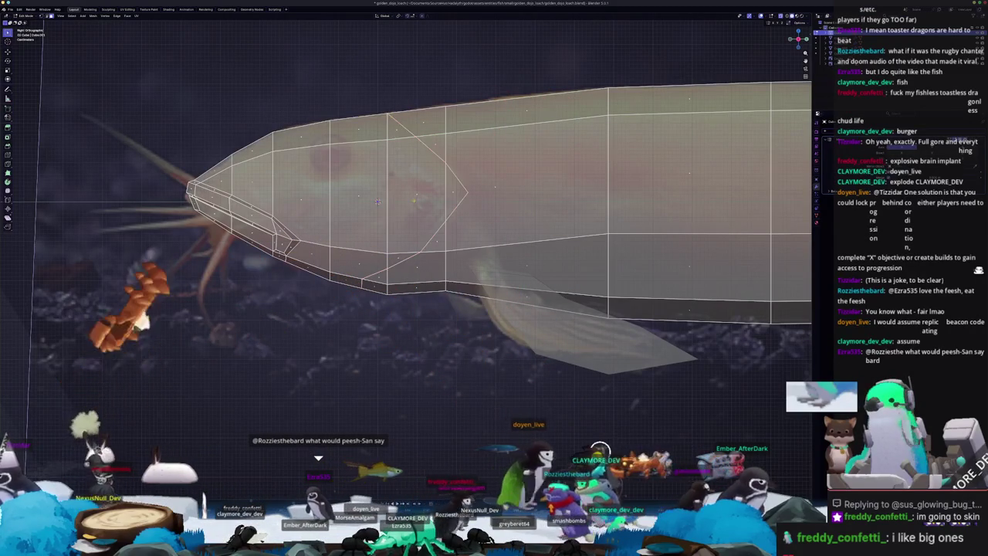
left_click(392, 113)
key("Return")
scroll(392, 112, "up", 1)
- Knife a vertical edge across the head and slide its top end rearward
key("k")
left_click(480, 180)
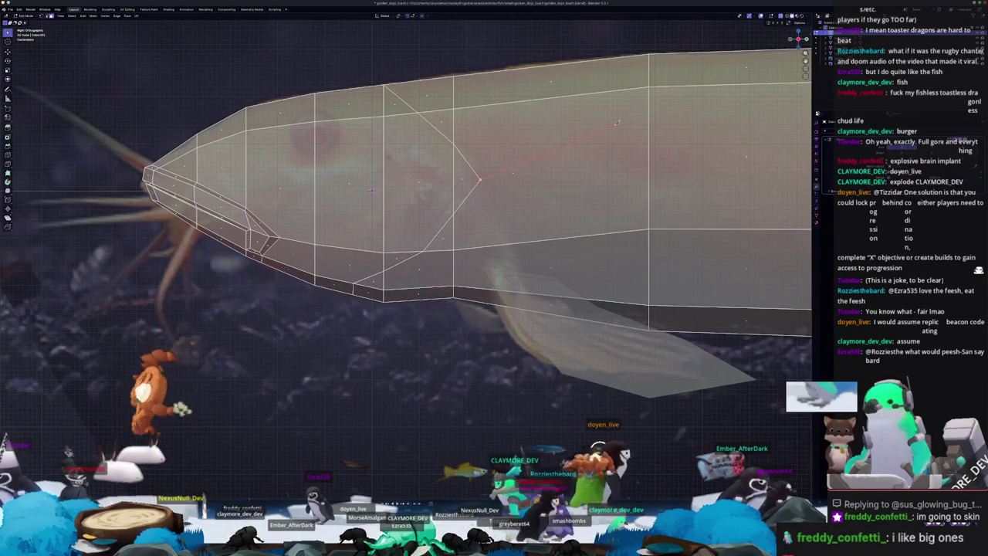
left_click(481, 105)
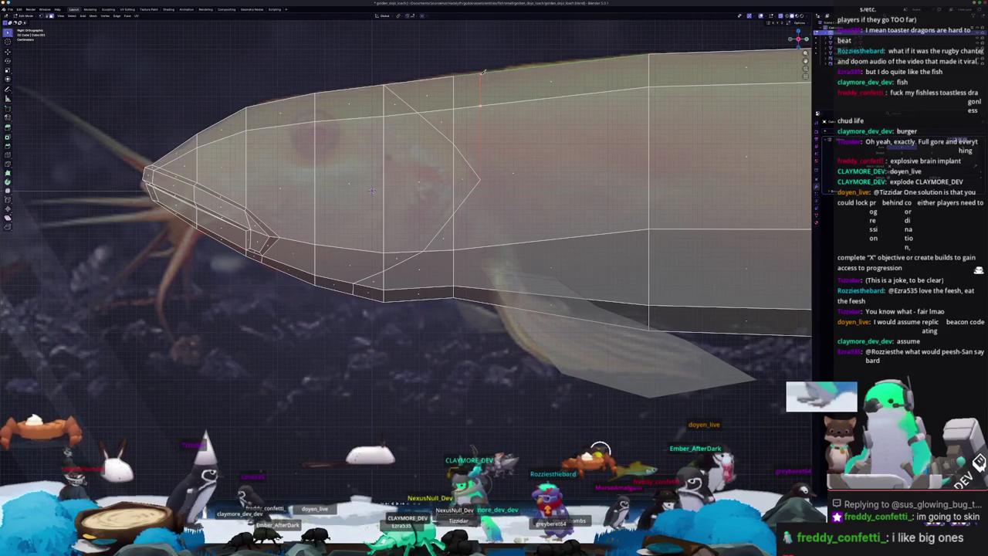
key("Return")
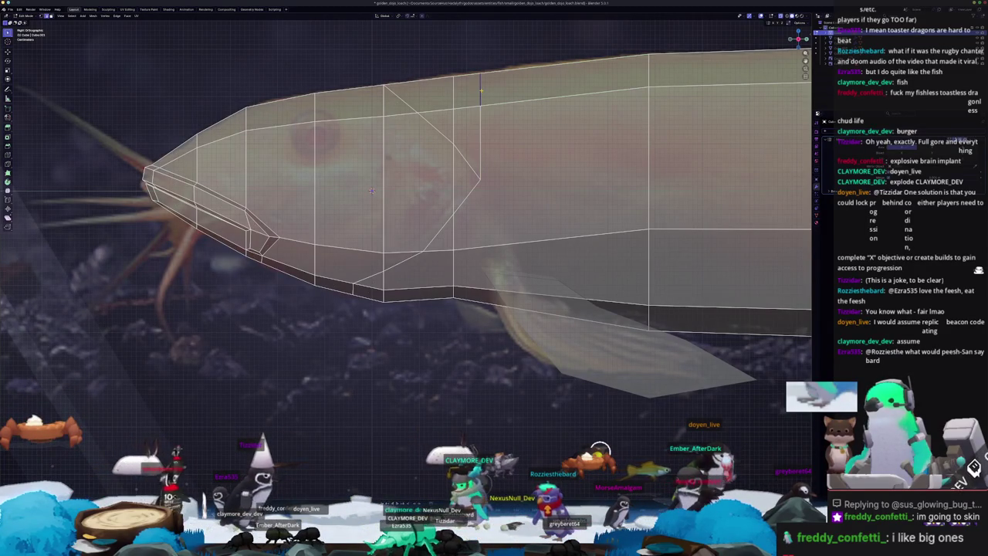
key("g")
key("g")
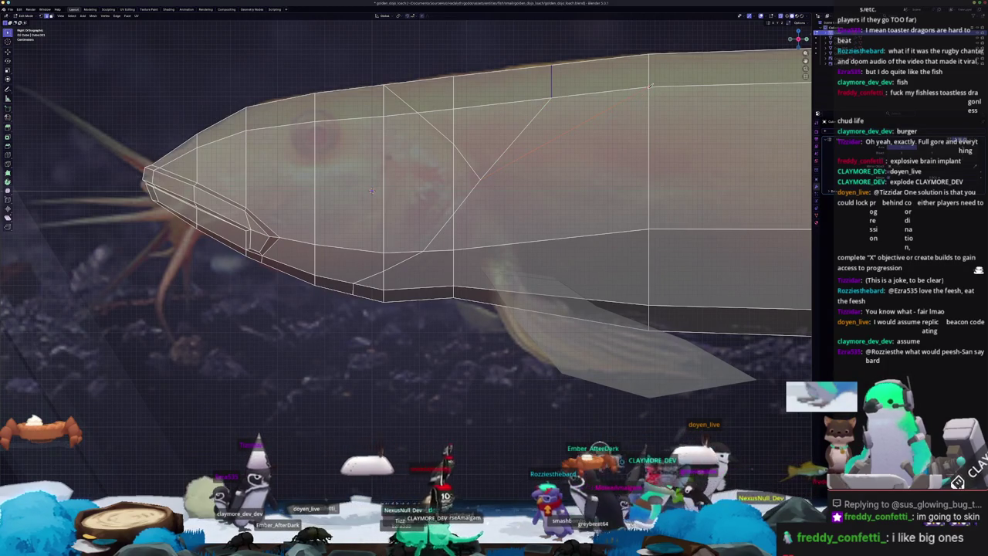
scroll(371, 191, "down", 1)
mouse_move(372, 191)
middle_mouse_down("shift")
mouse_move(511, 133)
mouse_move(525, 114)
middle_mouse_up("shift")
scroll(433, 167, "up", 1)
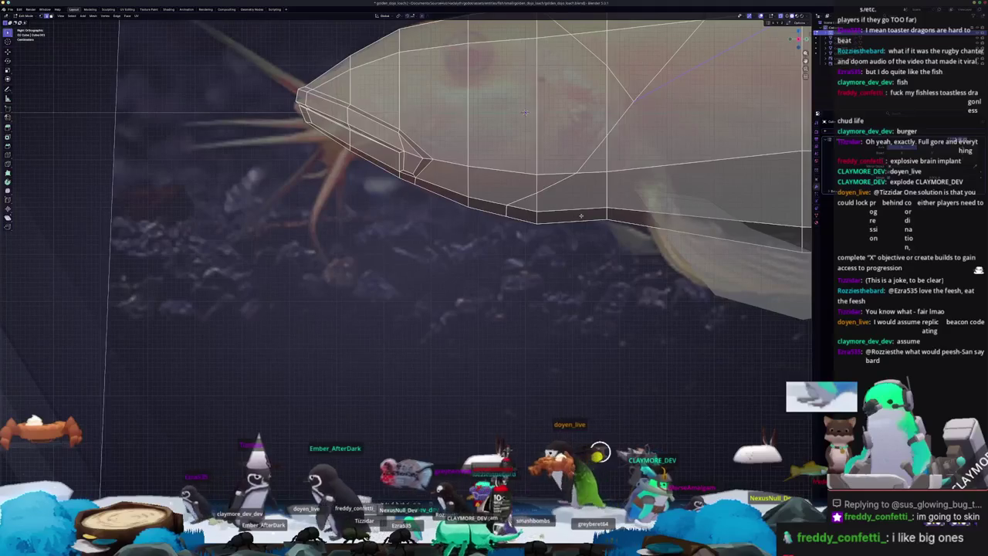
mouse_move(525, 114)
middle_mouse_down("shift")
mouse_move(546, 121)
mouse_move(507, 170)
mouse_move(471, 177)
middle_mouse_up("shift")
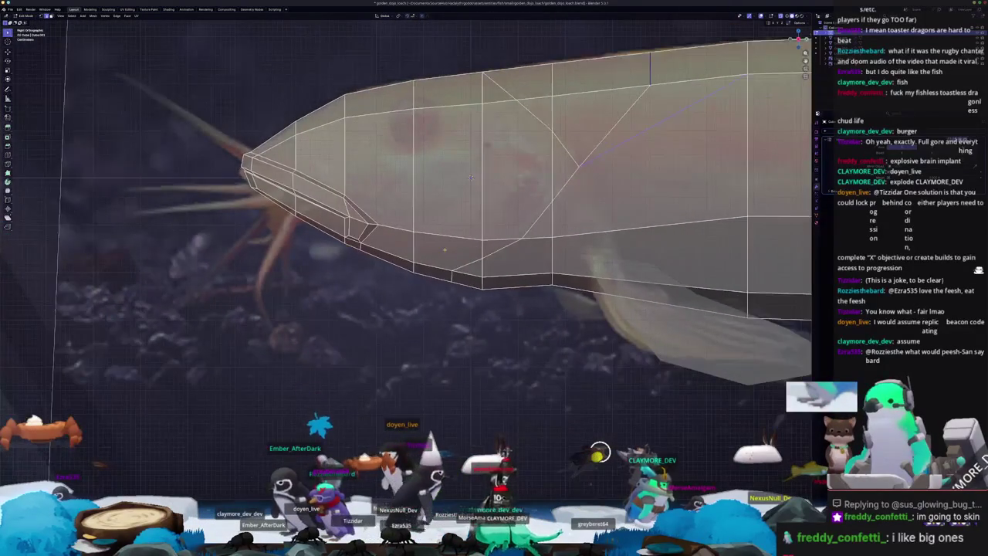
- Start a knife cut from the head's lower edge and switch to vertex selection
left_click(455, 268)
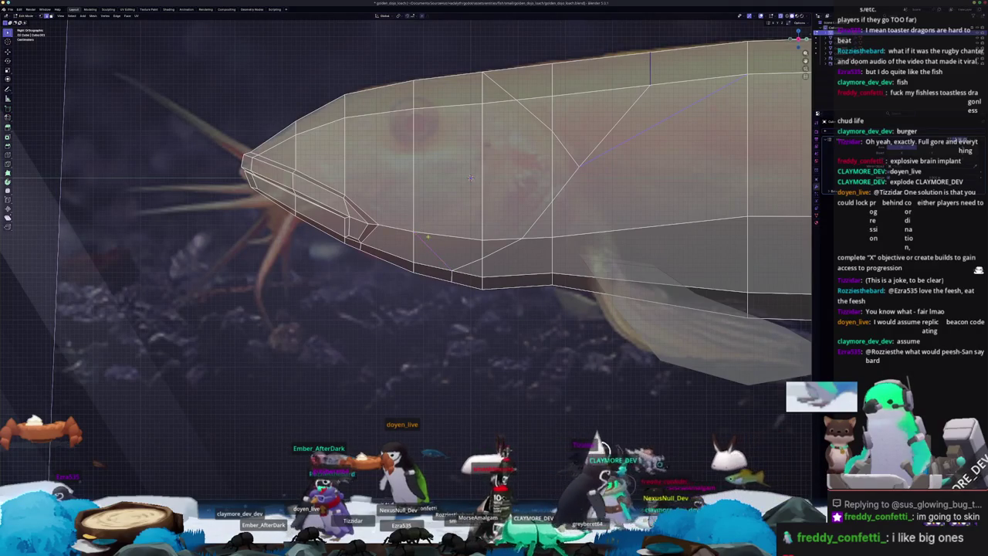
scroll(470, 178, "up", 1)
scroll(455, 184, "up", 1)
scroll(432, 190, "up", 1)
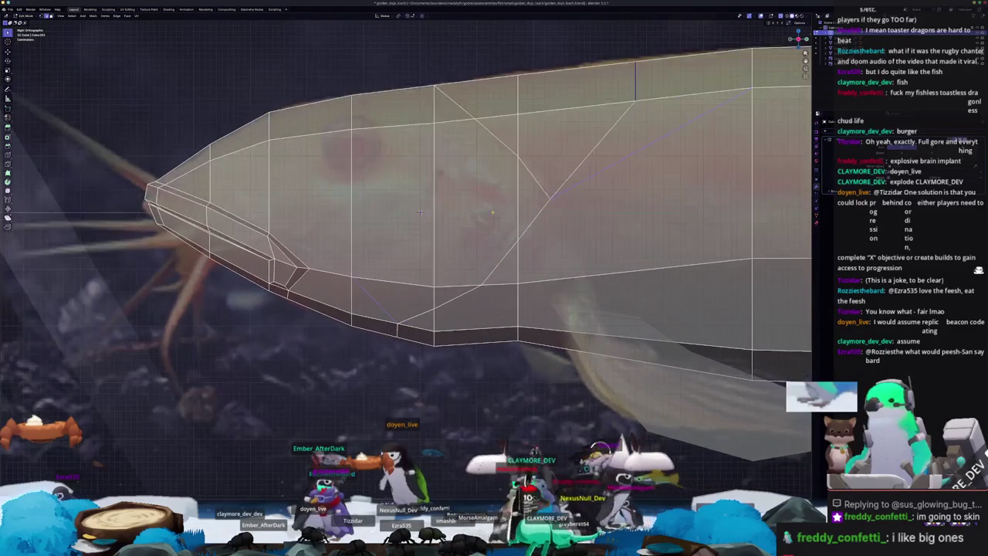
scroll(410, 197, "up", 1)
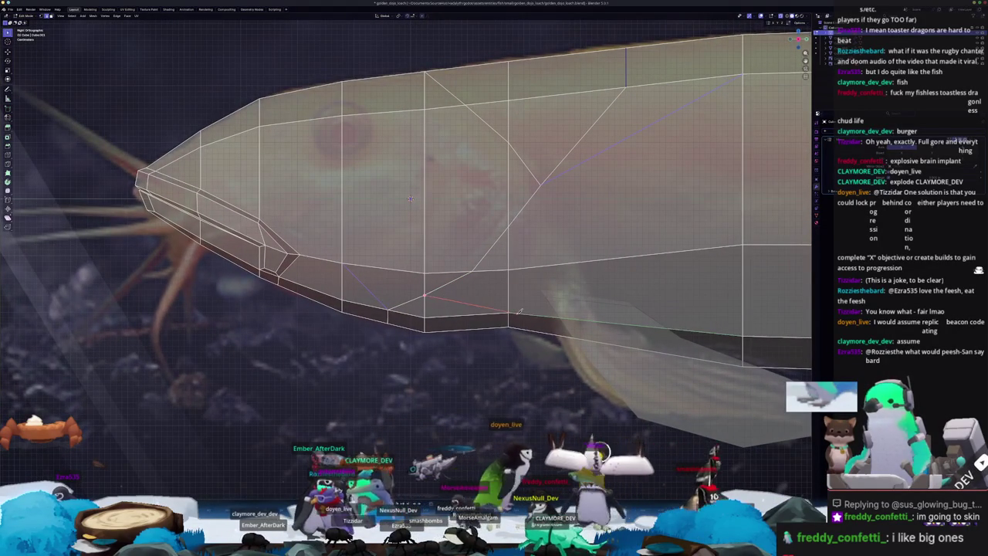
scroll(410, 198, "down", 1)
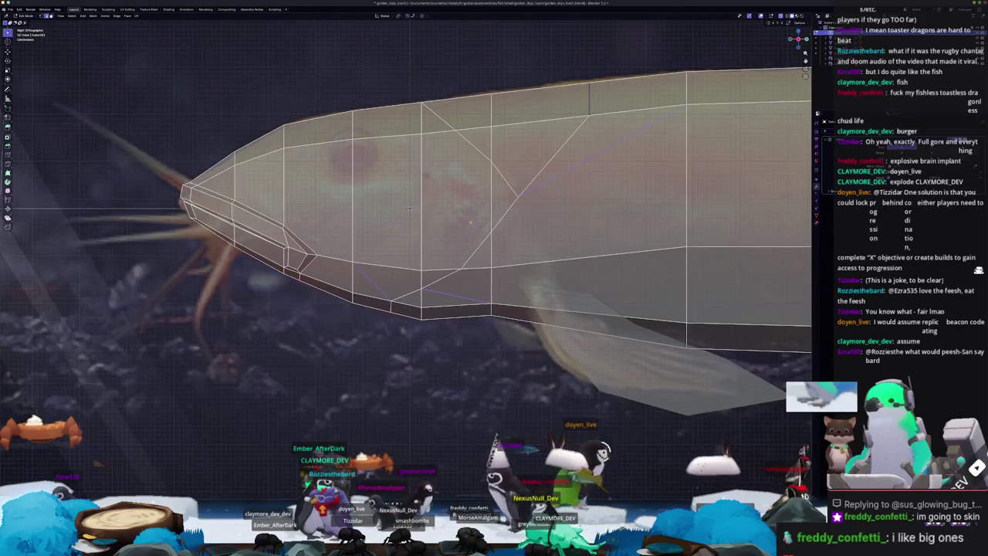
middle_click_drag(408, 224, 392, 305, "shift")
scroll(392, 305, "down", 1)
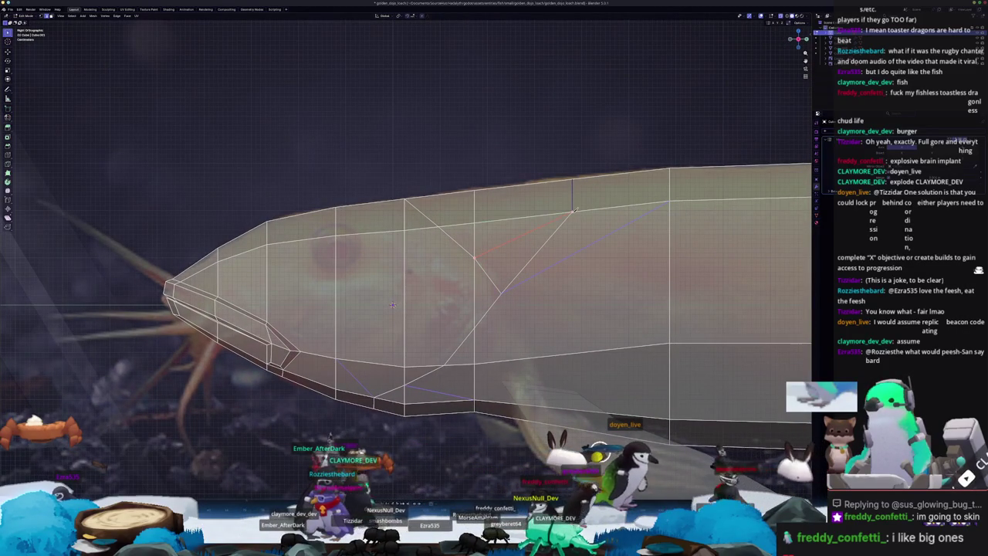
key("1")
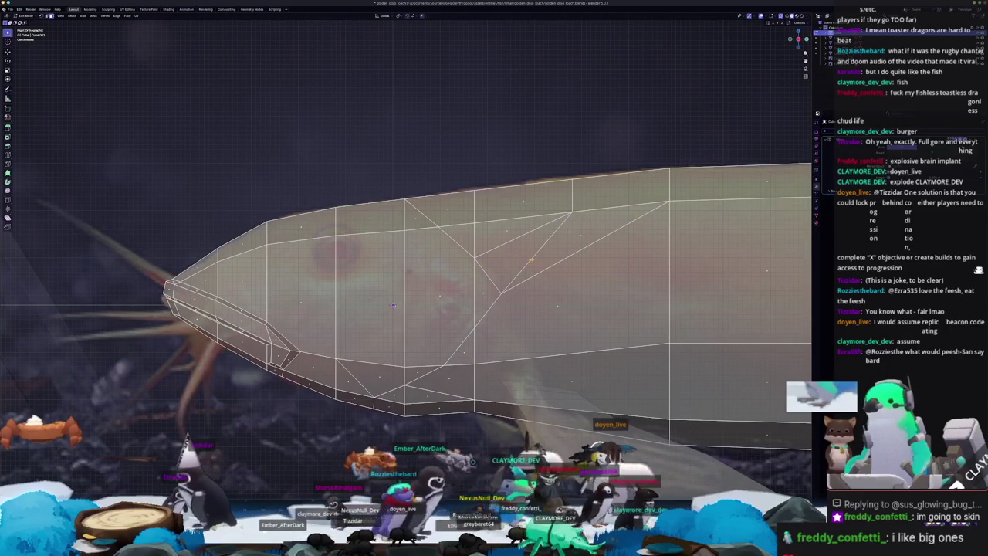
- Dissolve the selected edges on the side of the fish head
key("x")
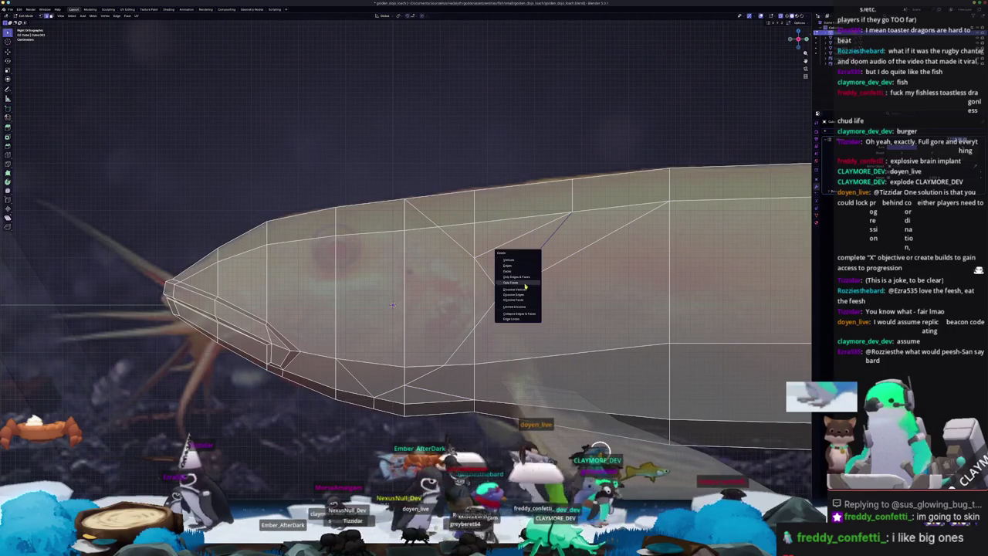
left_click(524, 297)
middle_click_drag(524, 297, 530, 278, "shift")
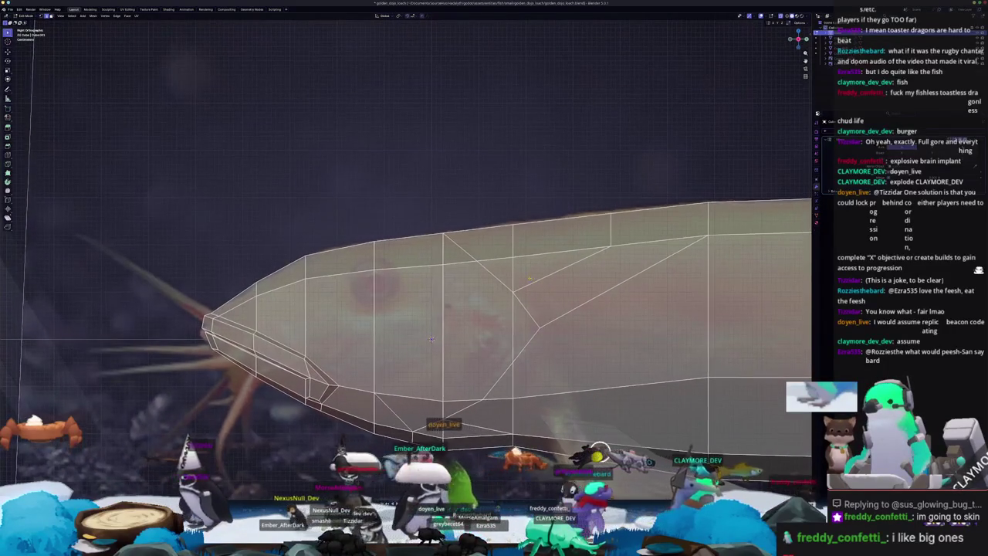
scroll(433, 339, "up", 1)
scroll(427, 363, "up", 1)
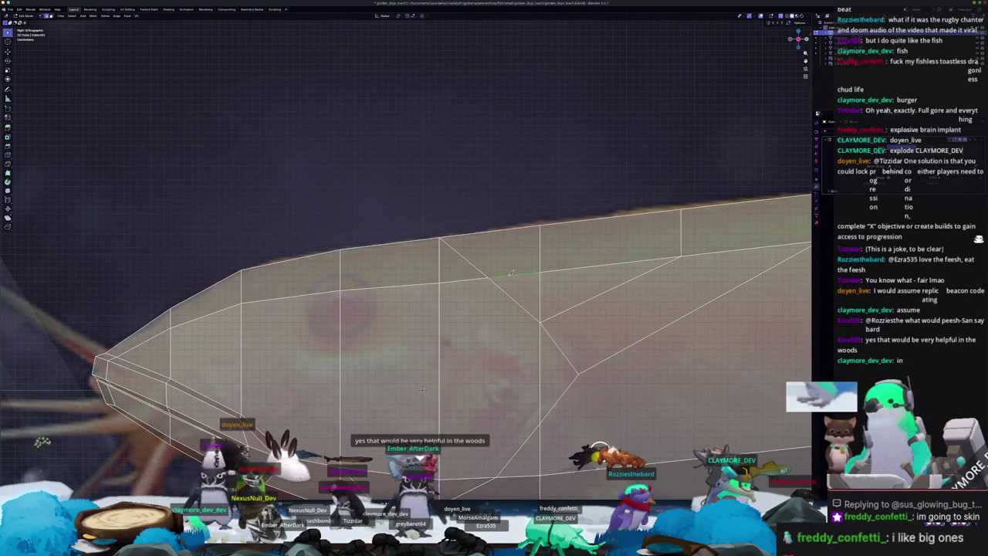
scroll(475, 312, "down", 1)
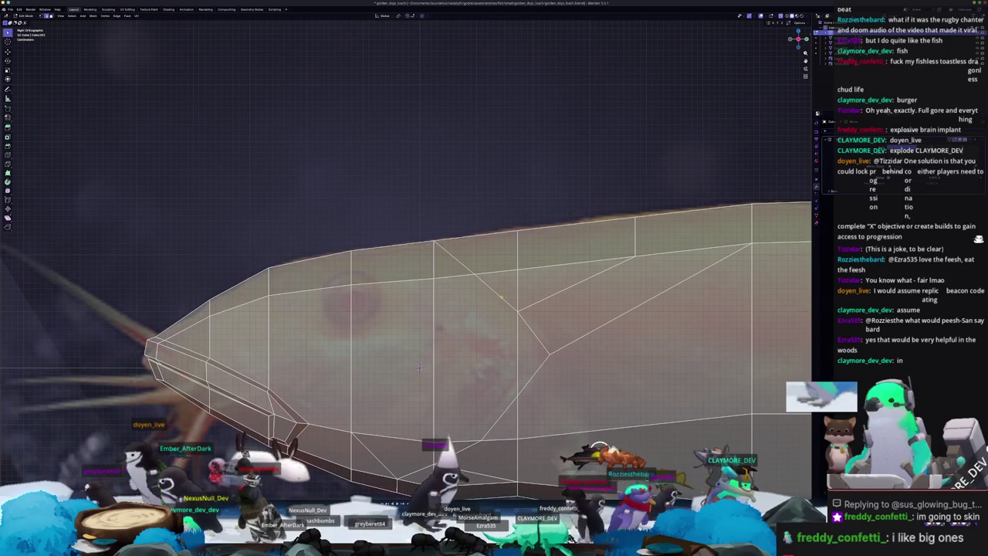
scroll(464, 270, "down", 2, "shift")
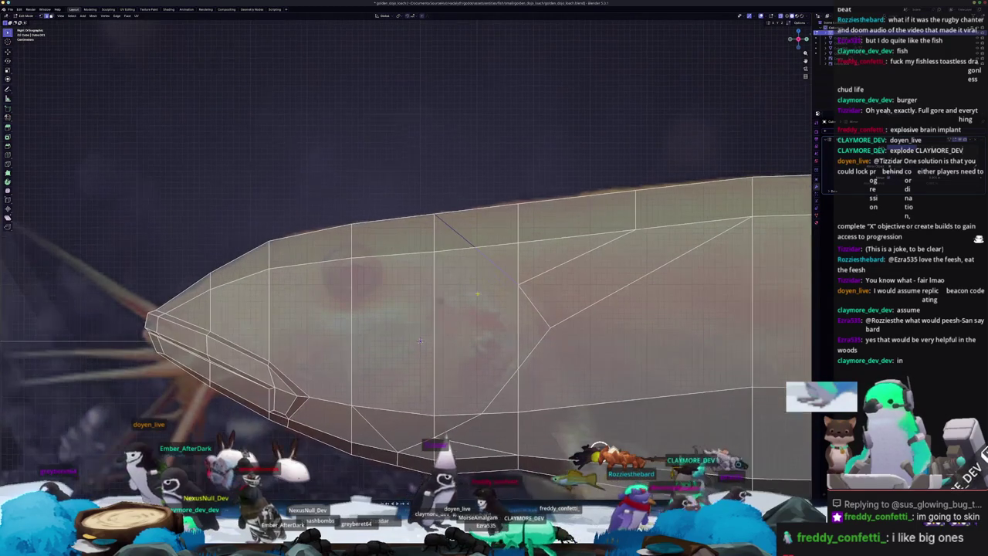
- Cancel the pending knife cut and view the head at an angle
right_click(452, 197)
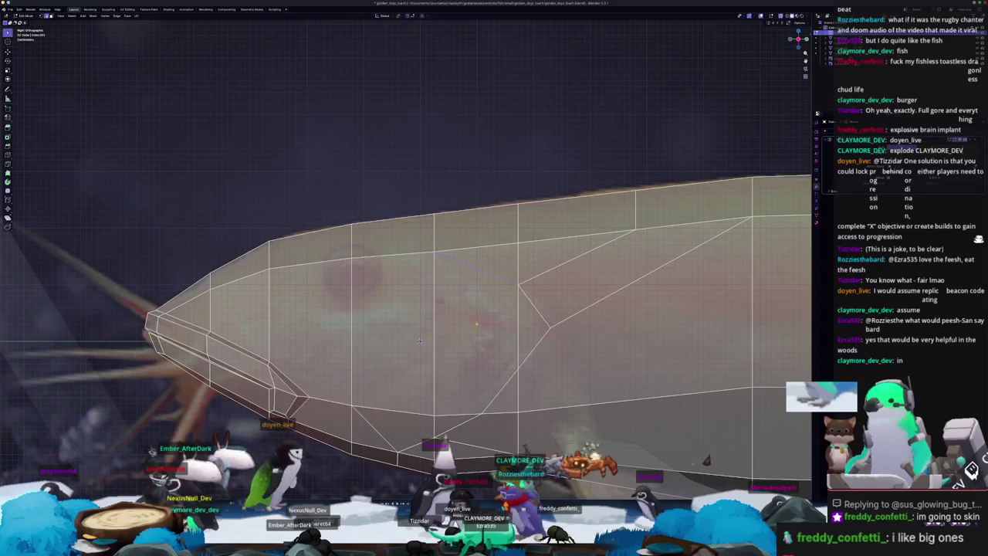
scroll(464, 309, "down", 4, "shift")
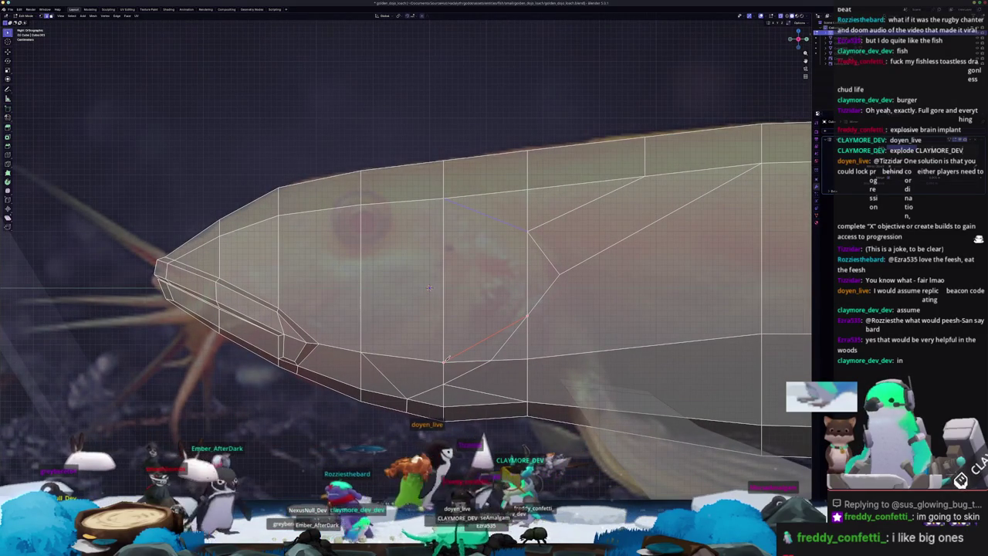
scroll(463, 349, "down", 2)
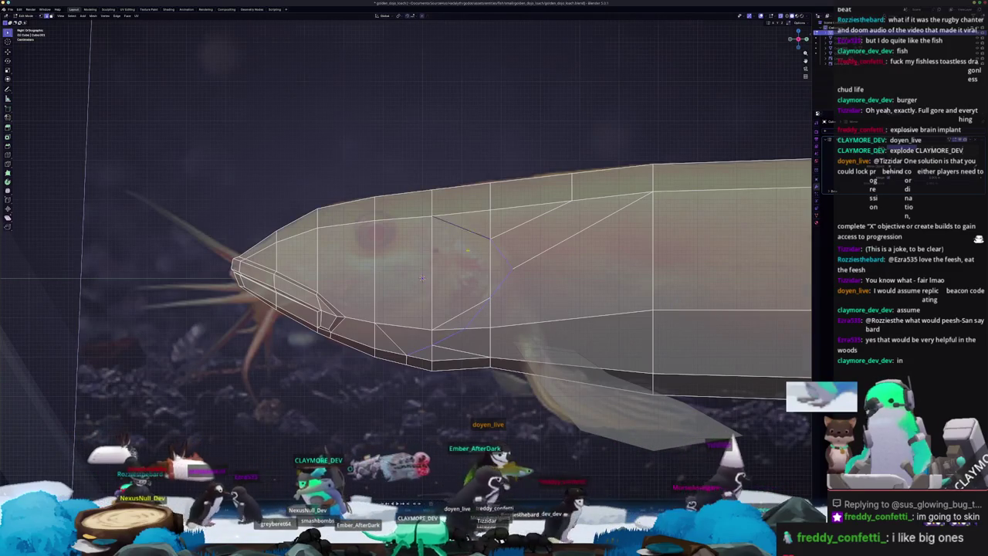
middle_click_drag(422, 278, 421, 264)
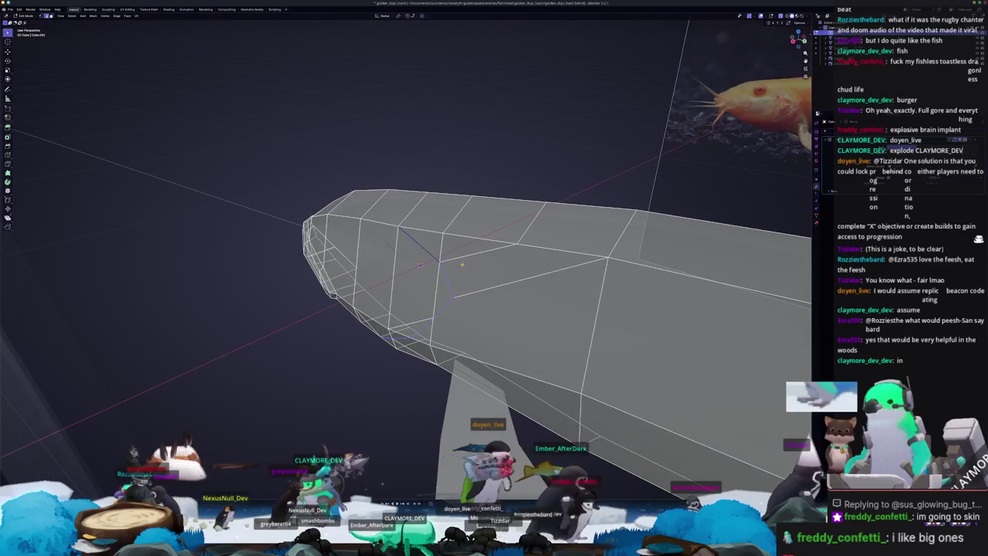
- Move a mouth vertex along Y, then merge a vertex pair At Last
key("g")
key("y")
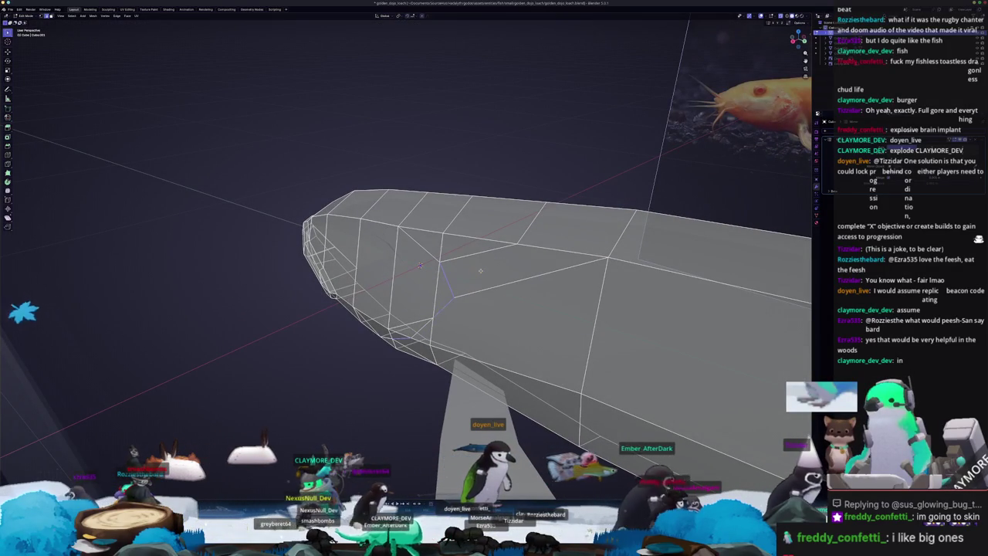
left_click(480, 271)
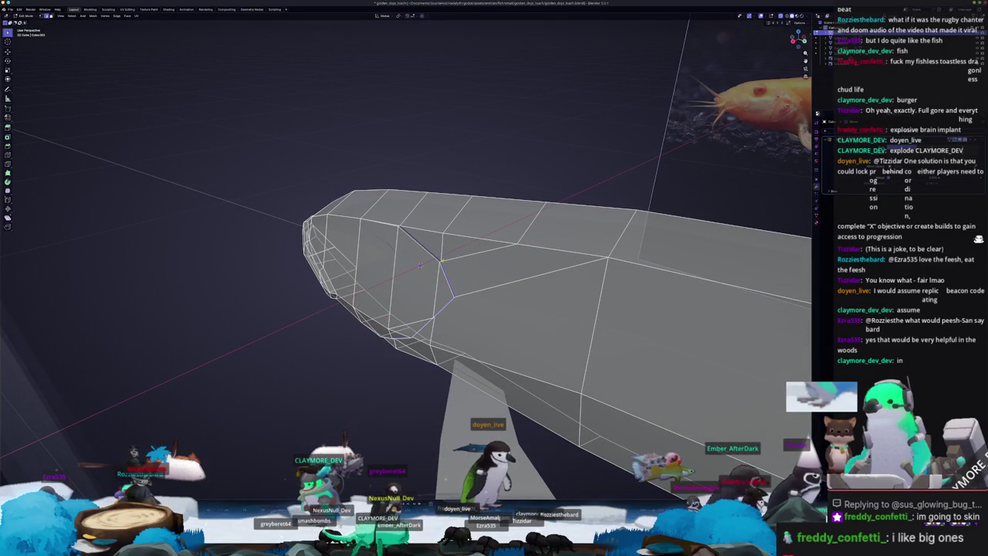
mouse_move(420, 264)
middle_mouse_down()
mouse_move(424, 242)
mouse_move(454, 278)
mouse_move(430, 275)
mouse_move(463, 232)
middle_mouse_up()
key("m")
left_click(420, 297)
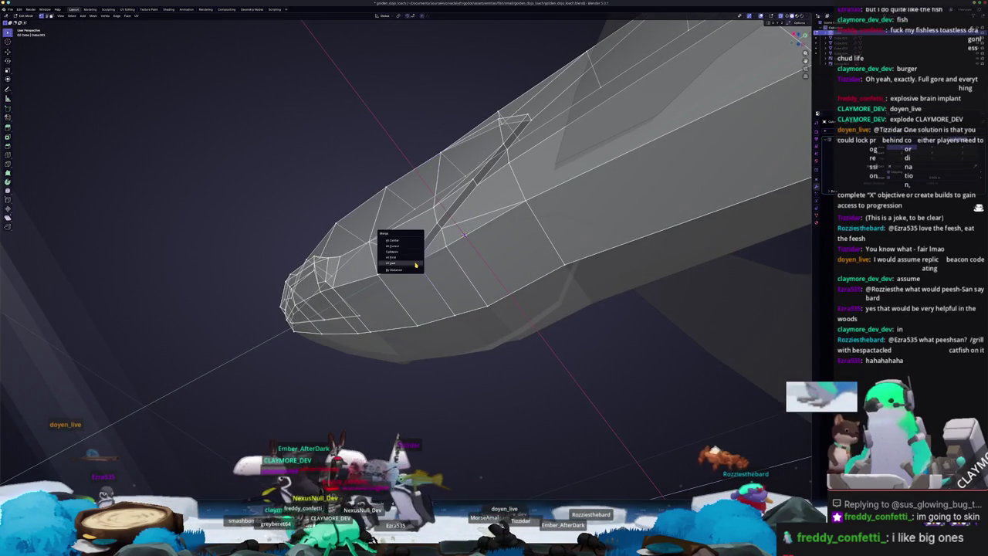
middle_click_drag(463, 233, 463, 244)
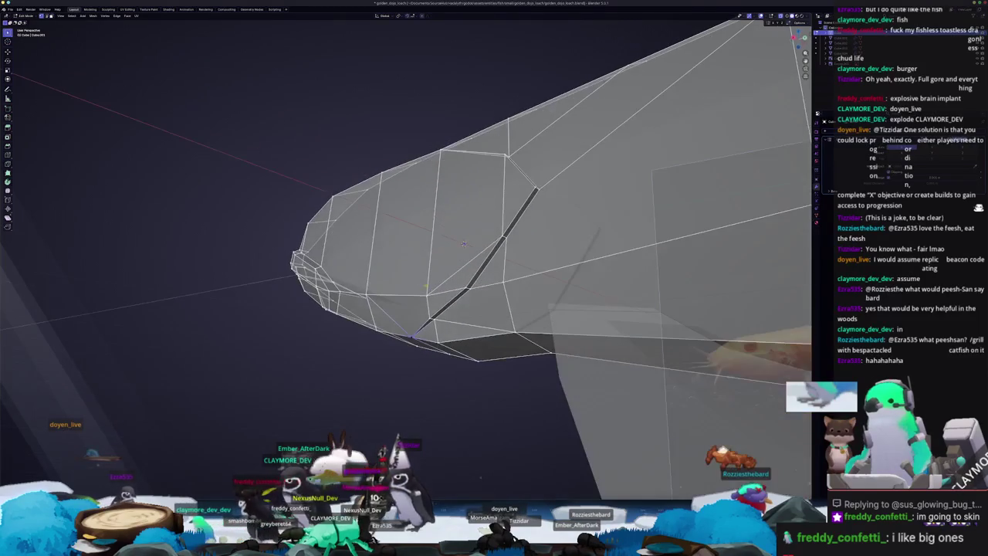
middle_click_drag(464, 244, 358, 362)
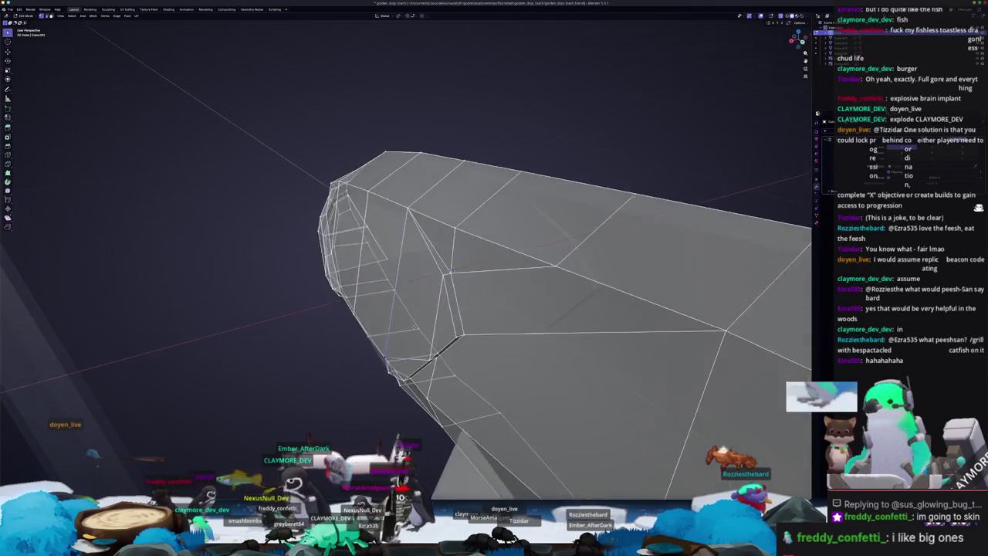
- Select the two triangle faces under the mouth and move them
key("ctrl+Tab")
mouse_move(288, 375)
middle_mouse_down()
mouse_move(457, 265)
mouse_move(453, 257)
mouse_move(439, 282)
middle_mouse_up()
left_click(458, 265)
left_click(444, 357, "shift")
key("g")
key("x")
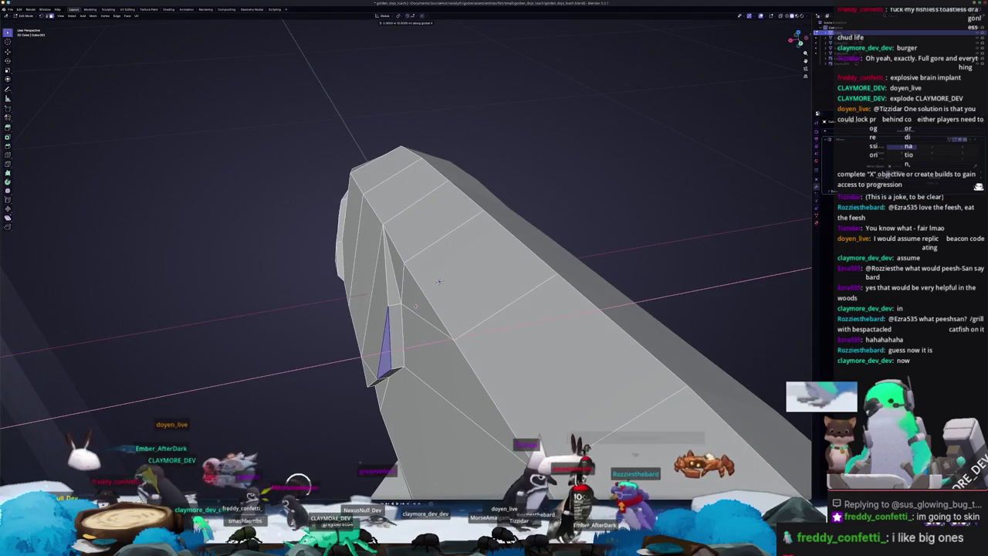
right_click(438, 282)
mouse_move(438, 282)
middle_mouse_down()
mouse_move(465, 241)
mouse_move(454, 262)
mouse_move(417, 253)
mouse_move(441, 278)
mouse_move(457, 248)
middle_mouse_up()
scroll(454, 263, "down", 3)
key("g")
scroll(451, 278, "up", 3)
middle_click_drag(326, 358, 402, 275)
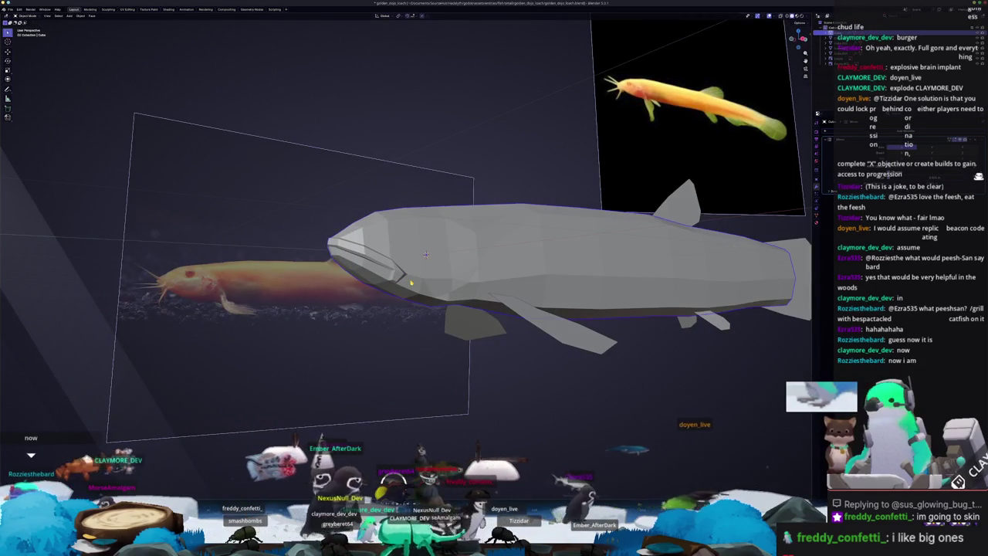
- In Right Ortho X-ray edit view, select four faces on the side of the head
key("KP_3")
key("Tab")
key("alt+z")
scroll(434, 252, "up", 3)
scroll(434, 252, "up", 2)
left_click(454, 235)
left_click(386, 247, "shift")
left_click(384, 316, "shift")
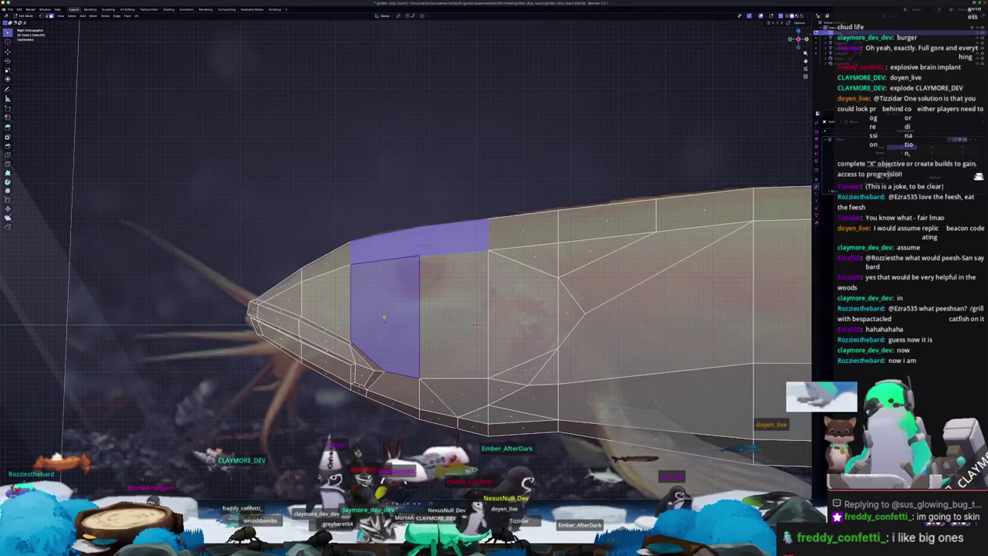
left_click(454, 316, "shift")
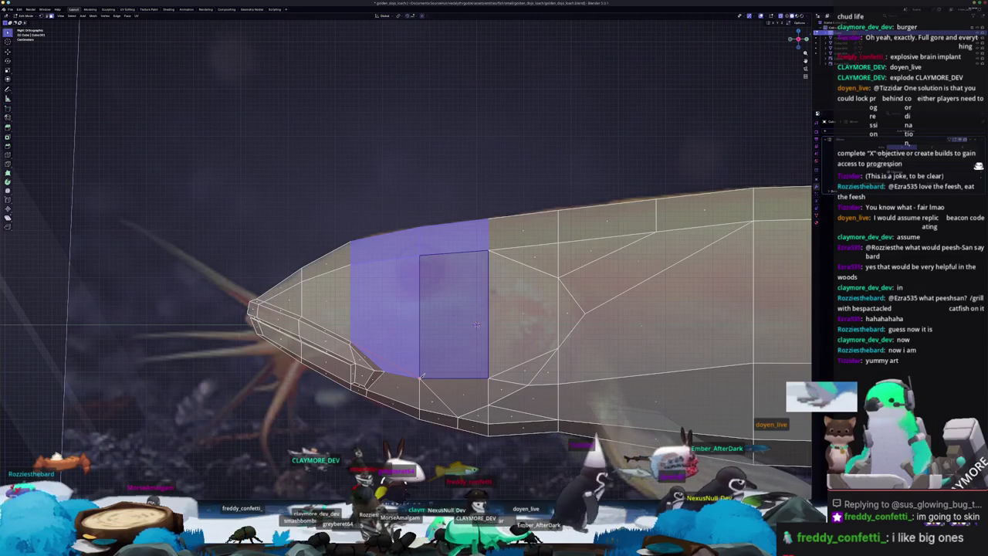
- Clear the selection and pick the four faces surrounding the eye area
key("alt+a")
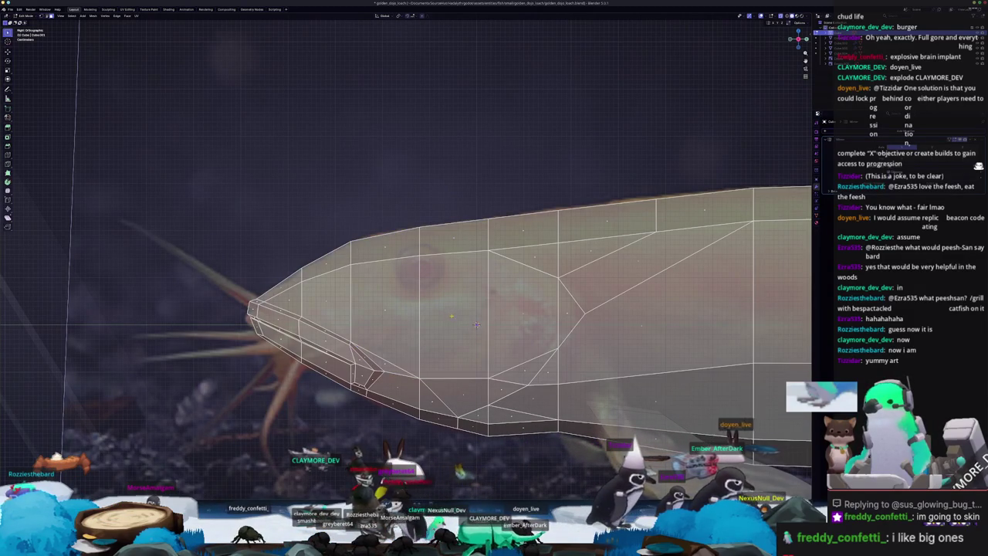
left_click(477, 325)
left_click(385, 317, "shift")
left_click(385, 247, "shift")
left_click(454, 240, "shift")
scroll(446, 296, "down", 3)
middle_click_drag(446, 296, 419, 286)
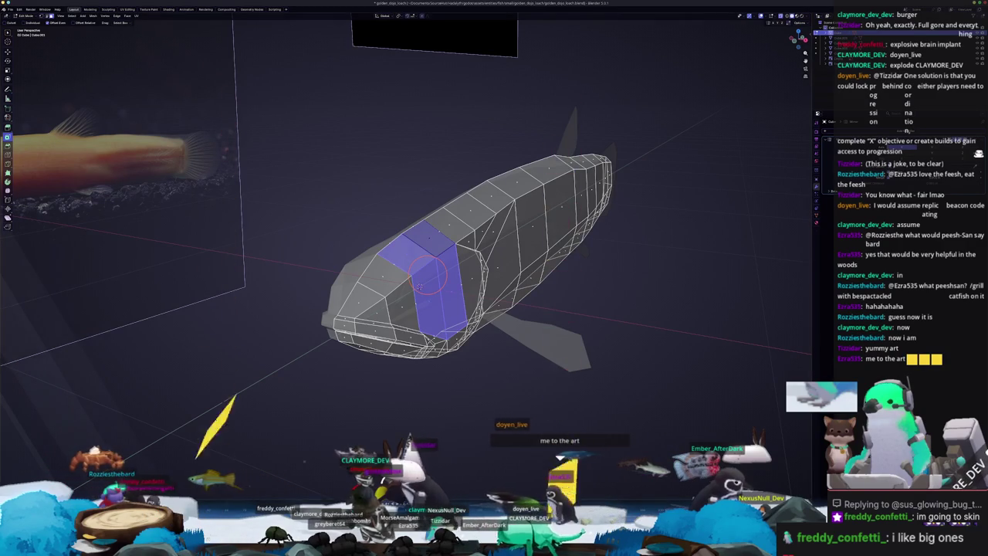
- Try insetting the eye-area faces, then undo the inset
left_click(419, 286)
key("i")
left_click(425, 282)
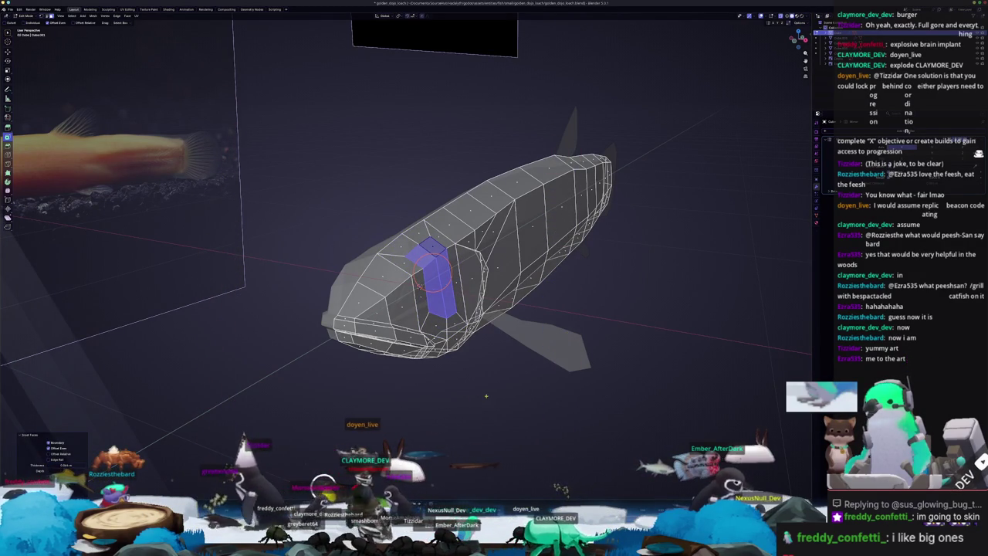
key("ctrl+z")
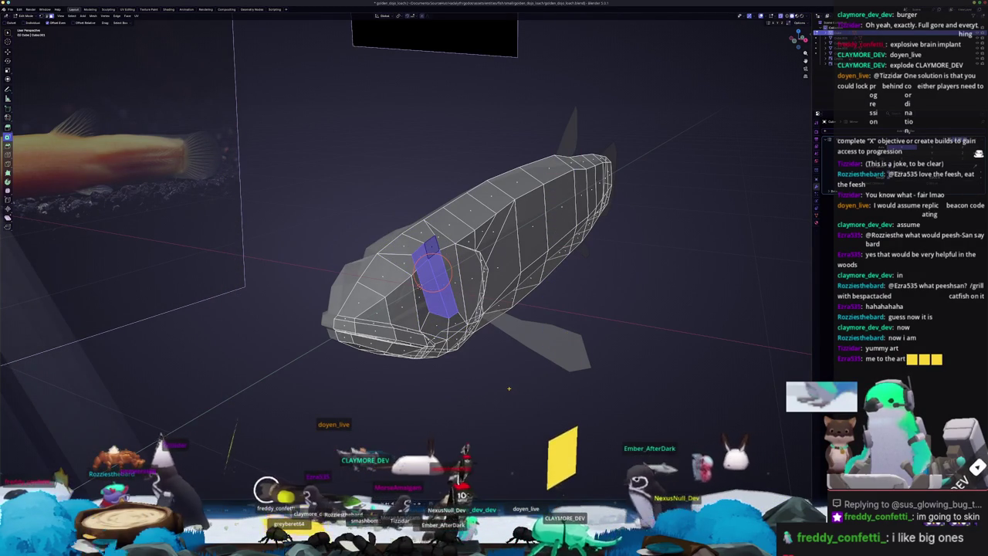
key("ctrl+z")
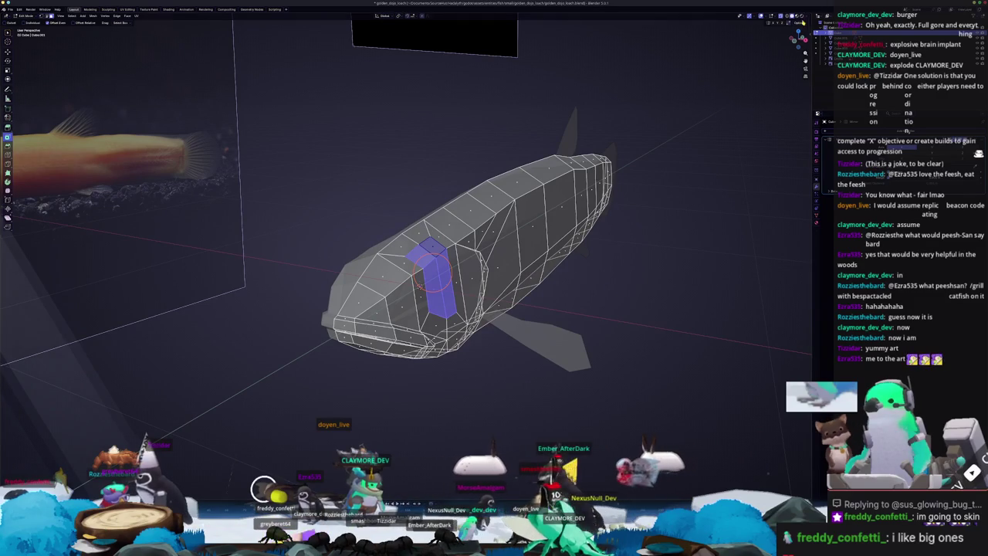
- Round the eye faces into a circle with LoopTools from the side panel
key("n")
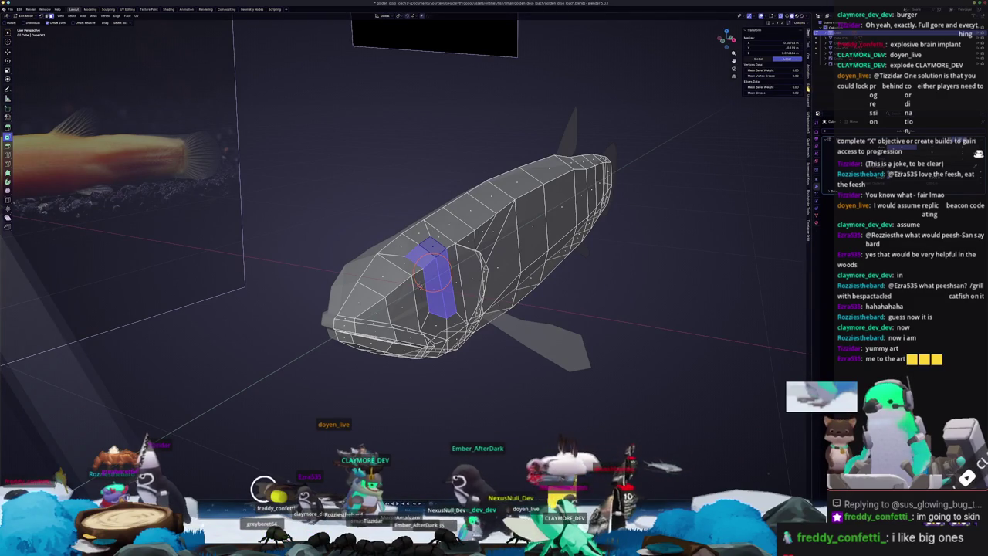
left_click(809, 55)
left_click(756, 40)
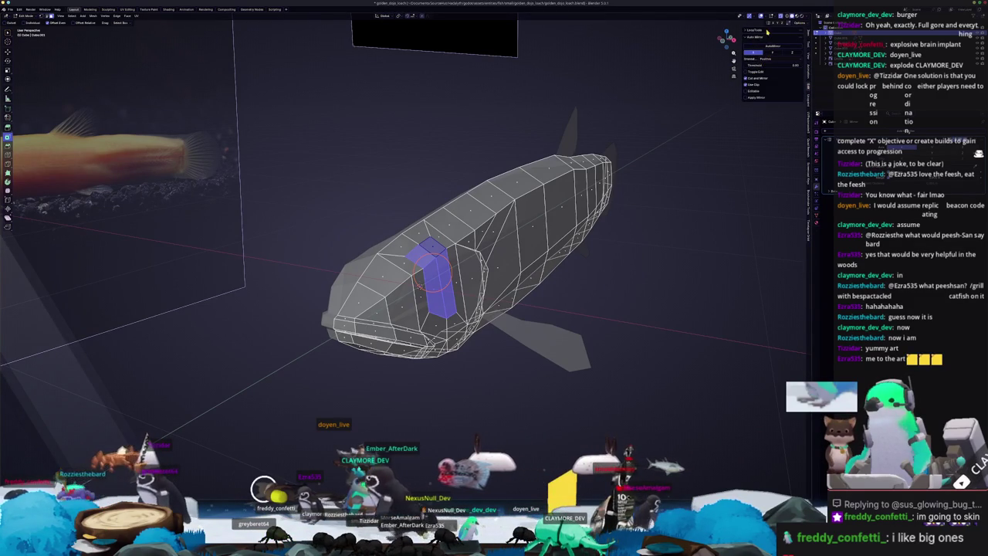
left_click(768, 31)
left_click(778, 44)
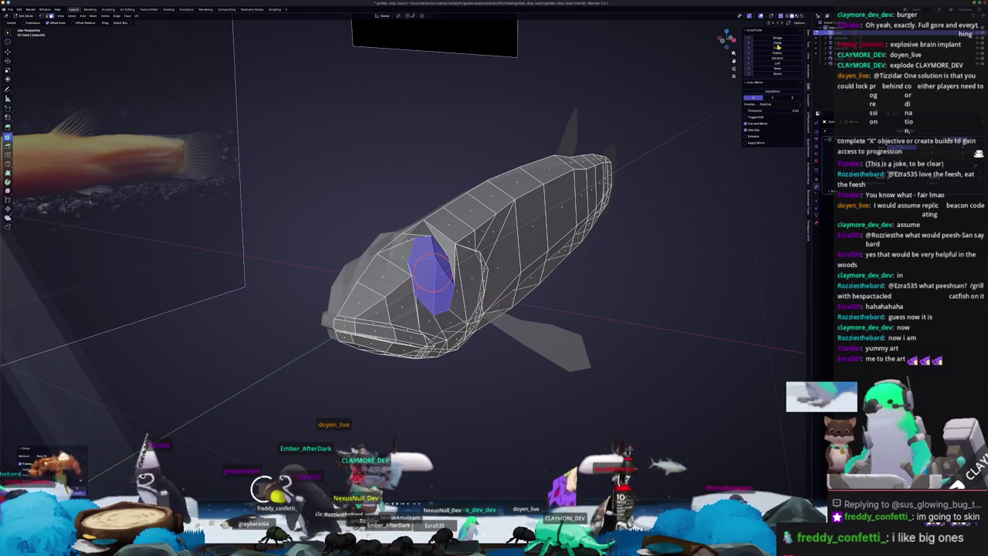
- Scale the circular eye faces smaller and slide a vertex into place around the eye
key("KP_3")
key("s")
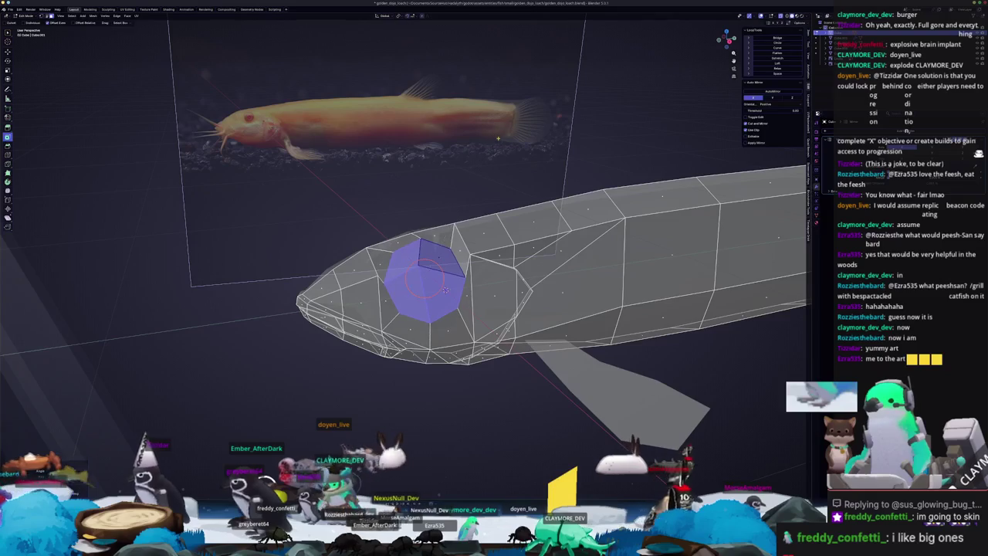
left_click(508, 214)
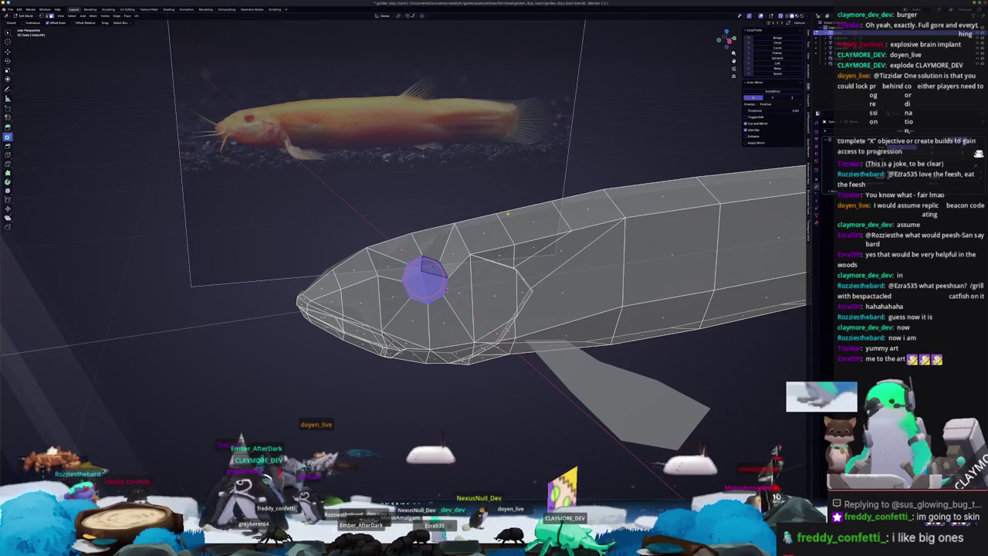
key("KP_1")
scroll(508, 214, "up", 2)
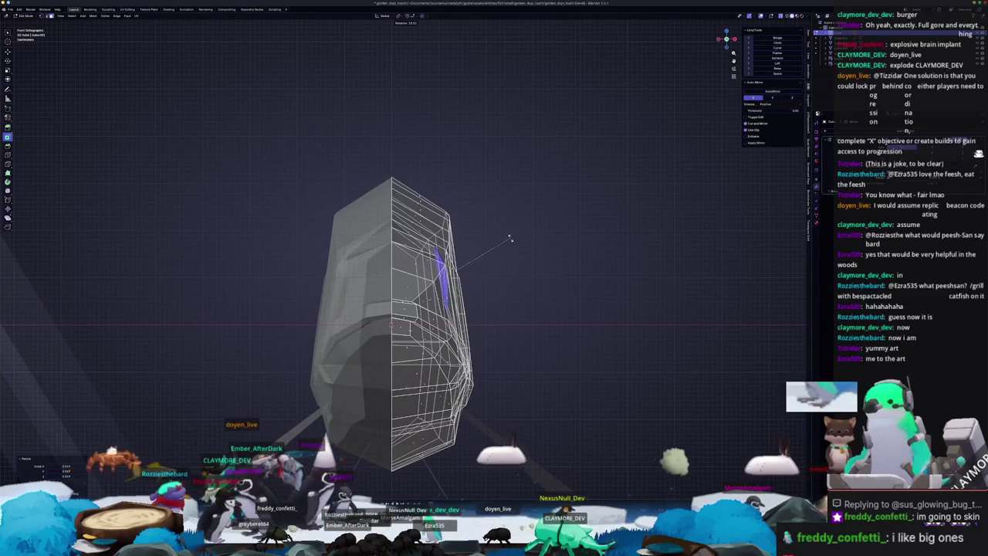
middle_click_drag(502, 248, 630, 175)
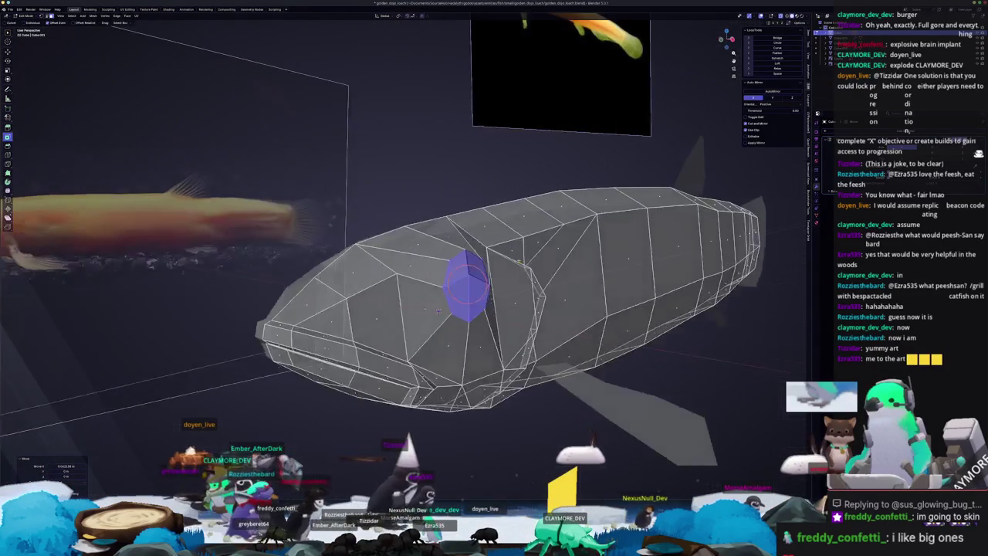
mouse_move(434, 303)
middle_mouse_down()
mouse_move(446, 272)
mouse_move(437, 272)
middle_mouse_up()
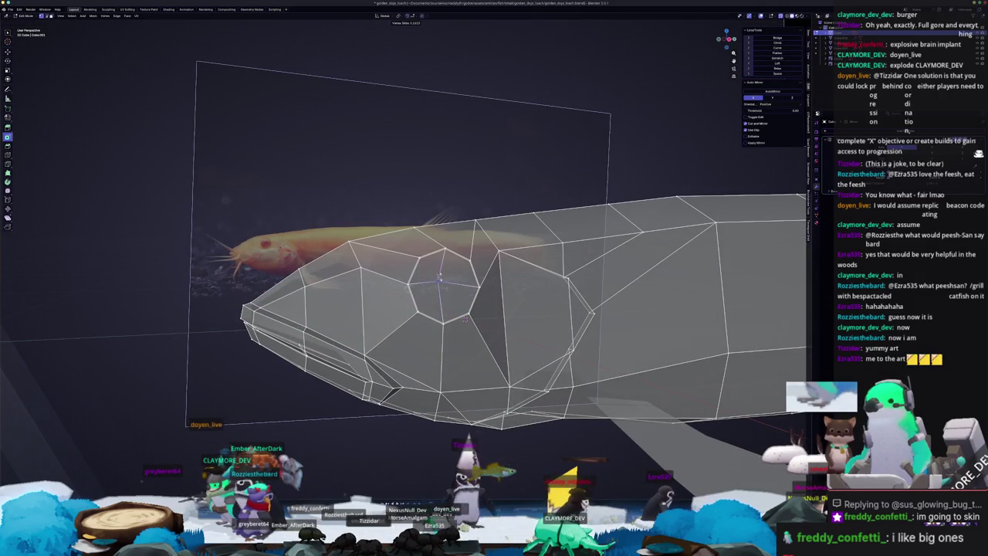
left_click(443, 280)
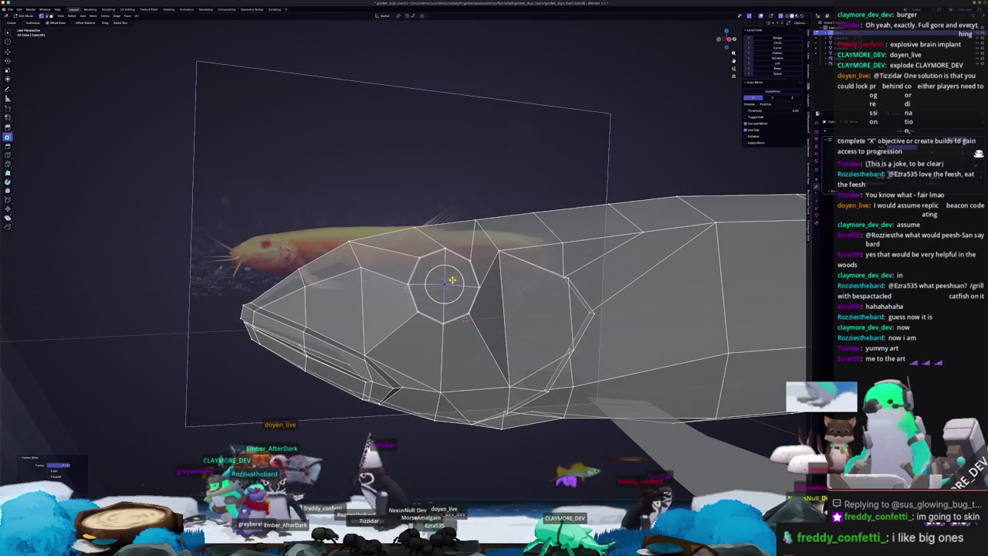
scroll(465, 319, "up", 2)
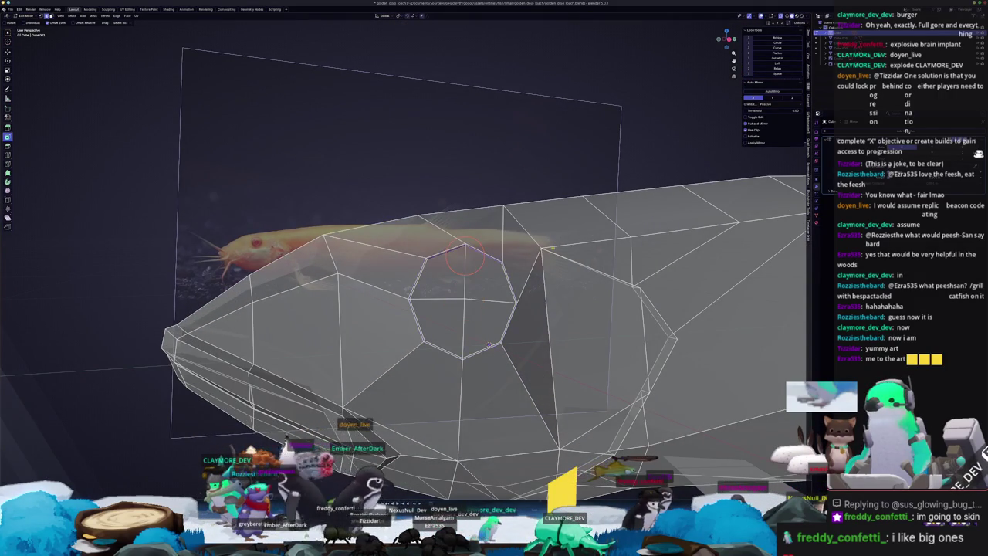
scroll(465, 261, "up", 2)
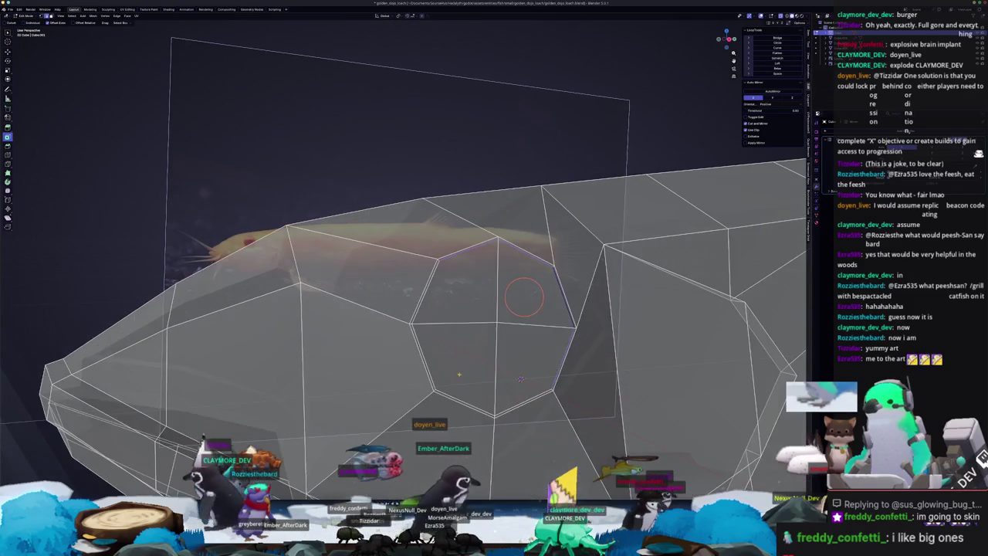
- Extrude the octagonal eye face, shrink it inward into a ring, and raise it slightly
key("e")
key("s")
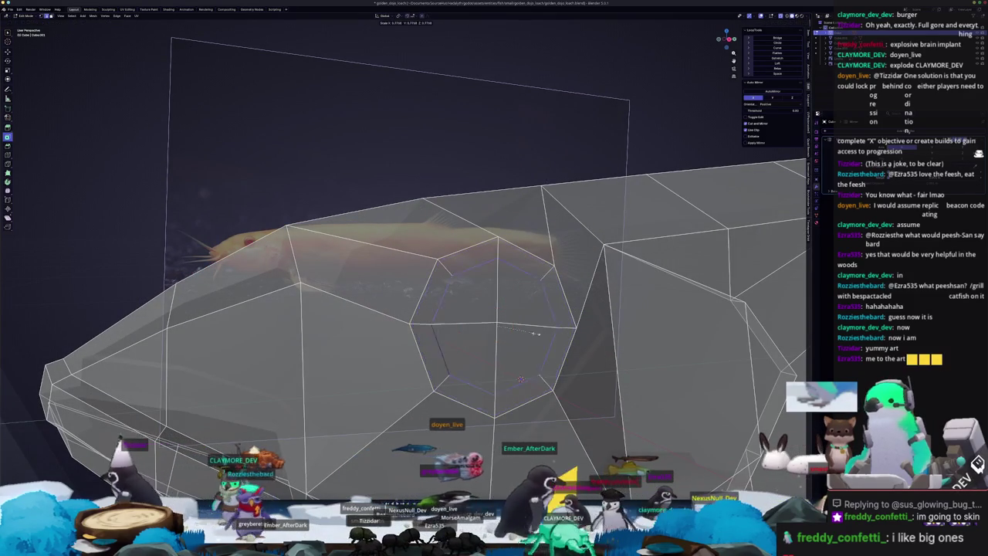
left_click(543, 332)
key("KP_3")
key("KP_5")
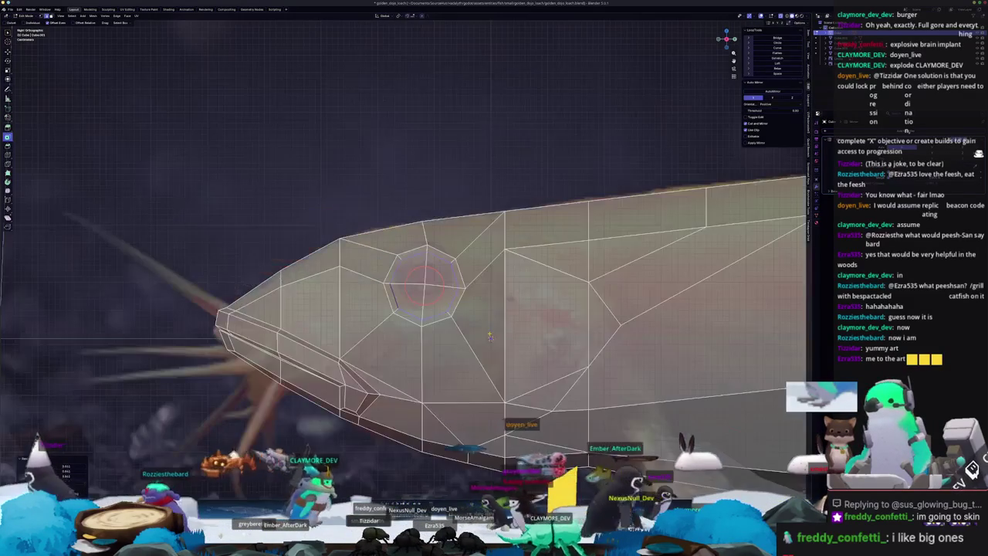
key("g")
key("z")
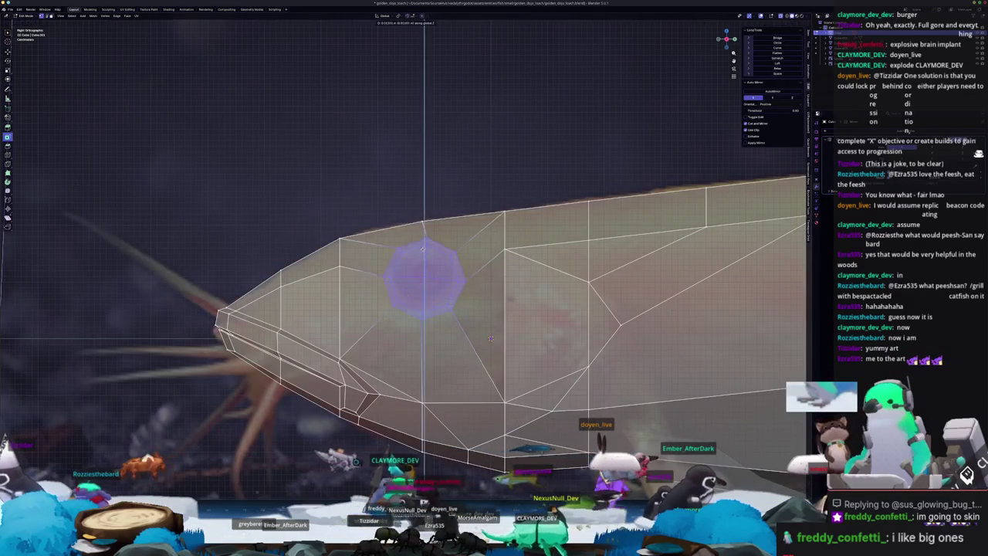
left_click(491, 338)
- Attempt to rotate and slide the eye face along X, then cancel the move
key("r")
mouse_move(491, 338)
middle_mouse_down()
mouse_move(399, 305)
mouse_move(397, 259)
mouse_move(455, 267)
middle_mouse_up()
key("g")
key("x")
key("Escape")
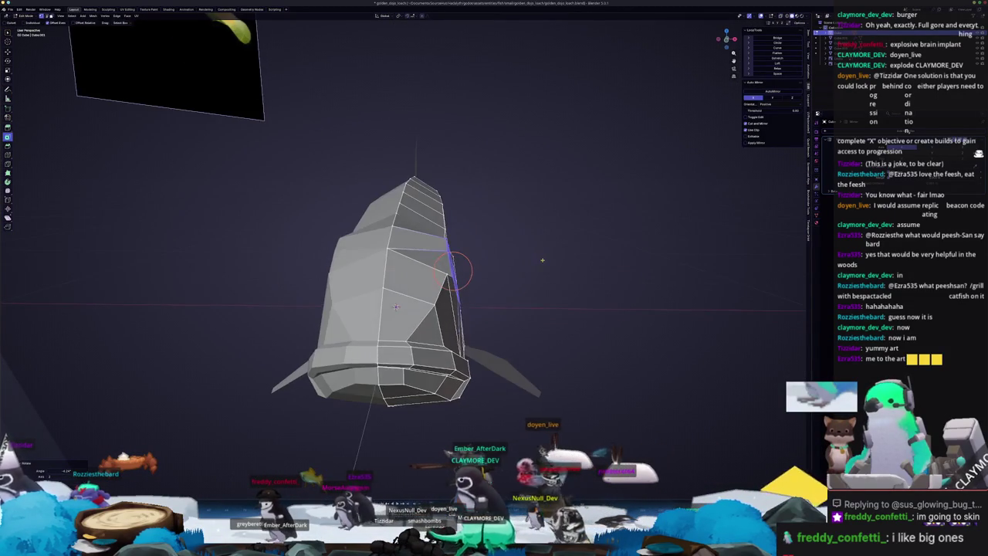
- Check the solid fish, then move the selected eye face vertically
middle_click_drag(396, 307, 456, 313)
scroll(455, 312, "up", 5)
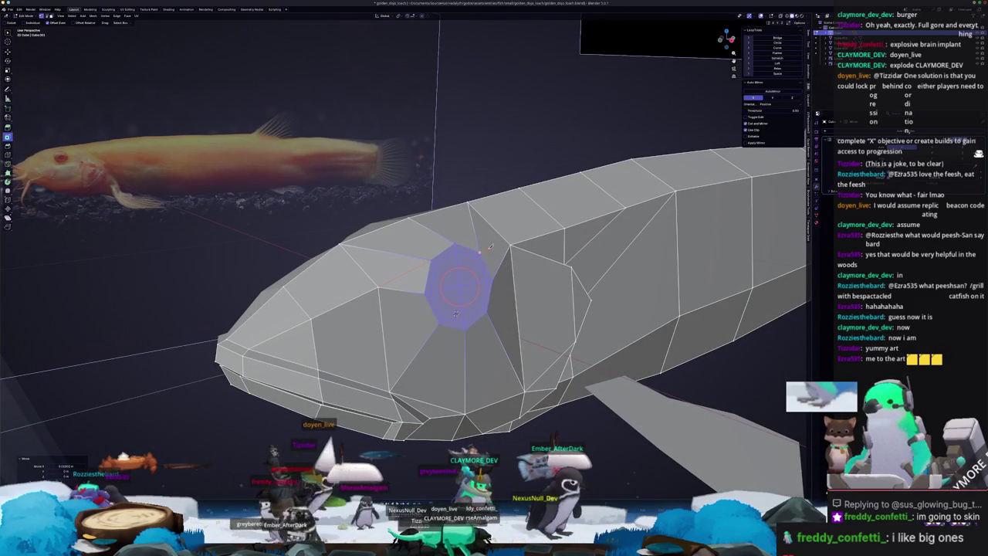
scroll(456, 312, "down", 3)
key("Tab")
mouse_move(456, 313)
middle_mouse_down()
mouse_move(252, 331)
mouse_move(321, 323)
mouse_move(419, 282)
middle_mouse_up()
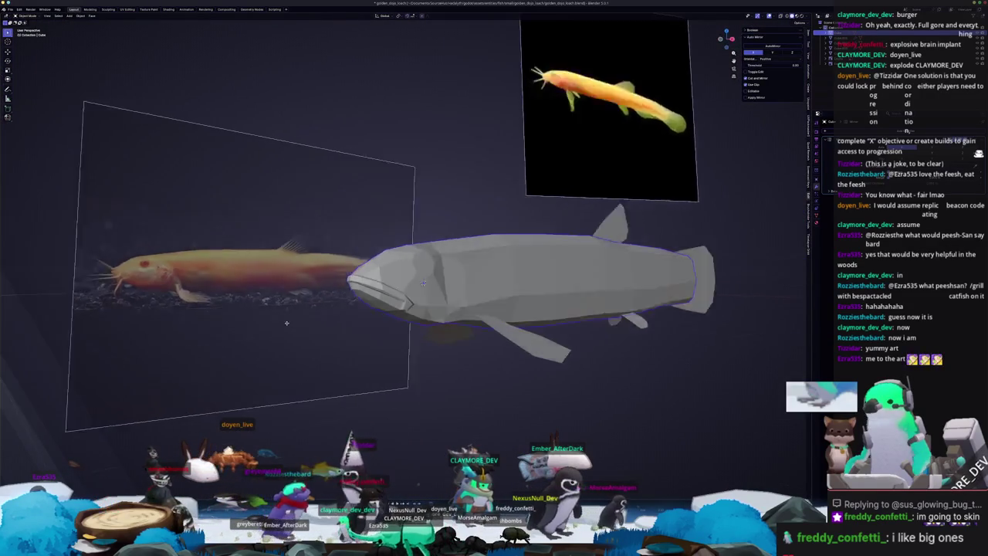
key("Tab")
scroll(421, 282, "up", 2)
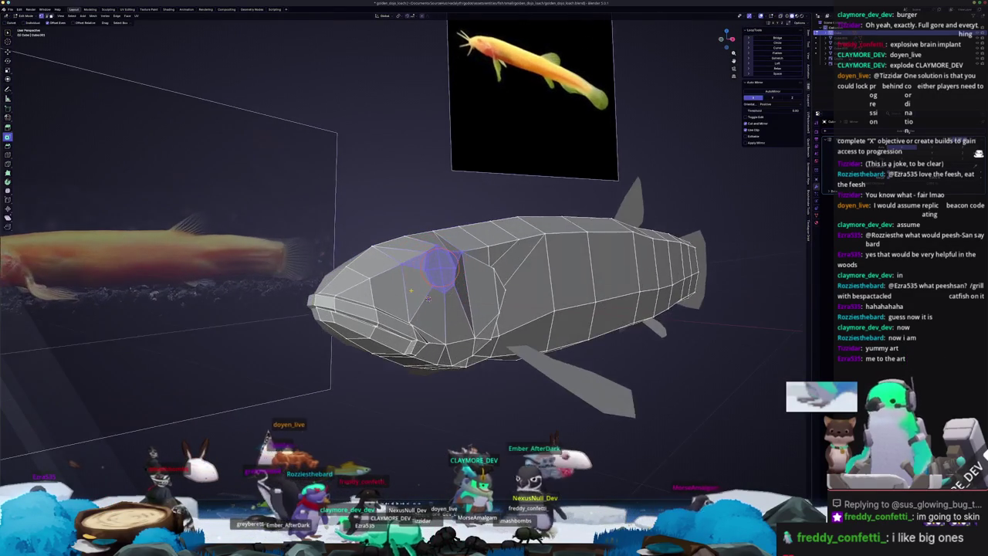
scroll(432, 293, "up", 2)
scroll(456, 317, "up", 3)
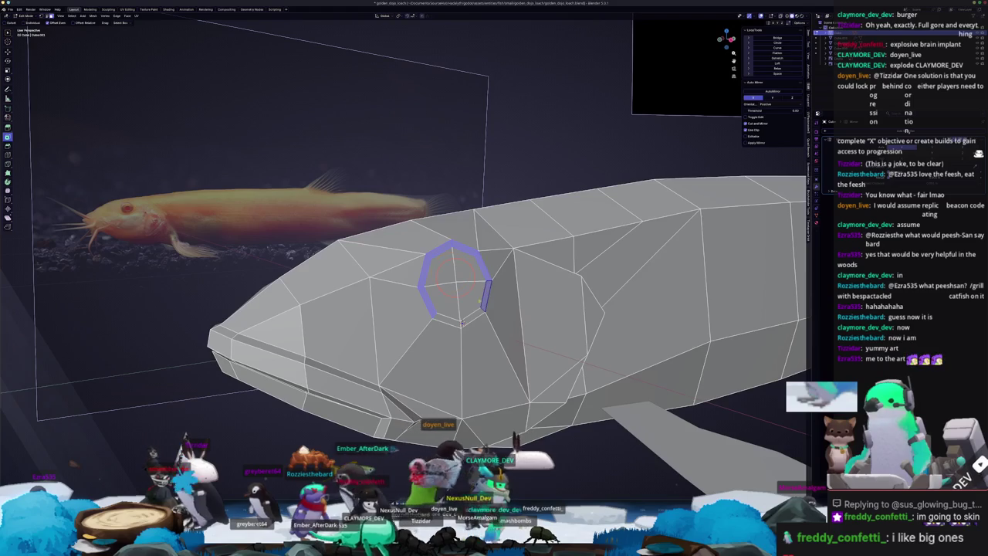
mouse_move(462, 323)
middle_mouse_down()
mouse_move(440, 328)
mouse_move(479, 335)
mouse_move(444, 312)
middle_mouse_up()
key("g")
key("z")
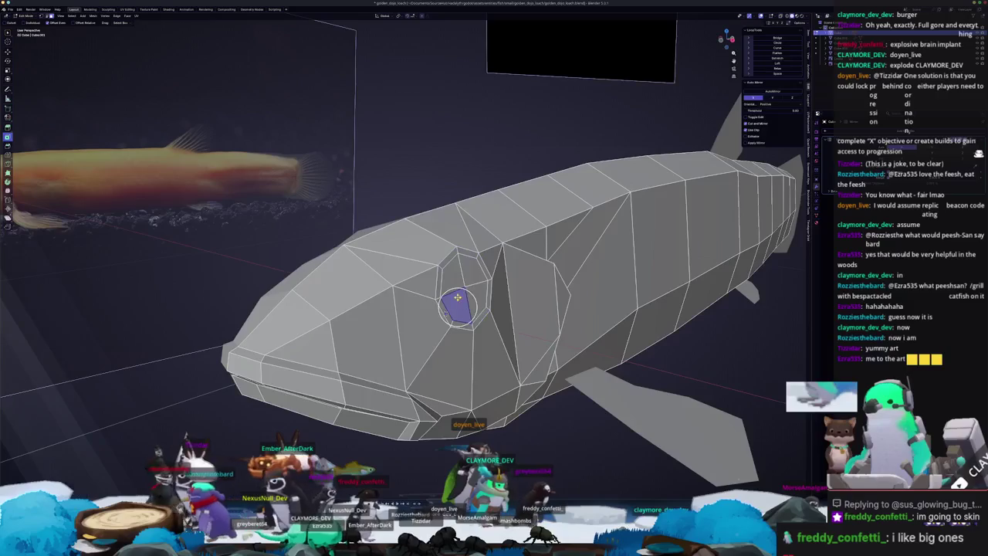
- Extrude the eye face again, shrink it, and reposition it along X and Z
mouse_move(446, 312)
middle_mouse_down()
mouse_move(479, 329)
mouse_move(406, 316)
middle_mouse_up()
key("e")
left_click(479, 329)
key("g")
key("x")
key("z")
left_click(421, 324)
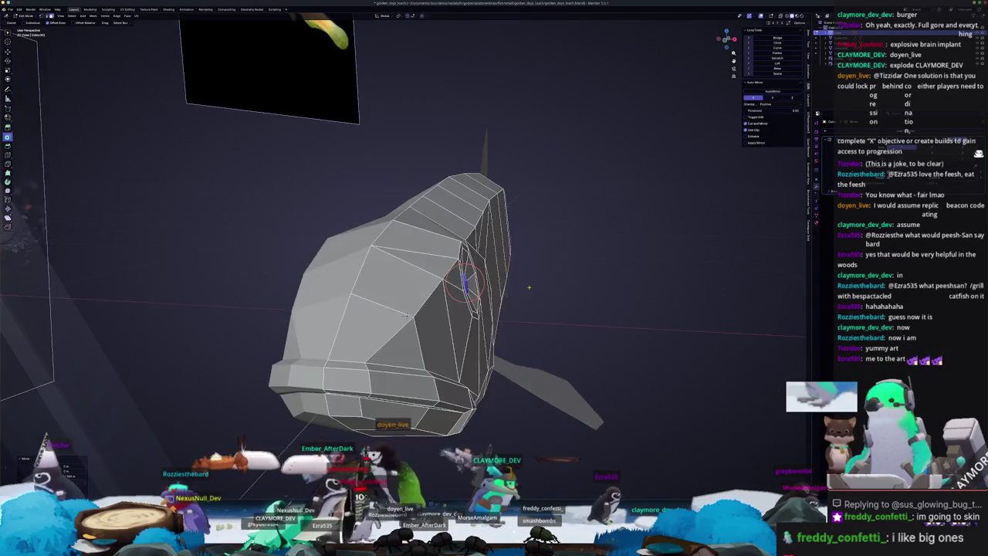
- Confirm the eye centre's sideways position and inspect it from the side
left_click(529, 288)
middle_click_drag(463, 280, 501, 297)
scroll(500, 297, "up", 4)
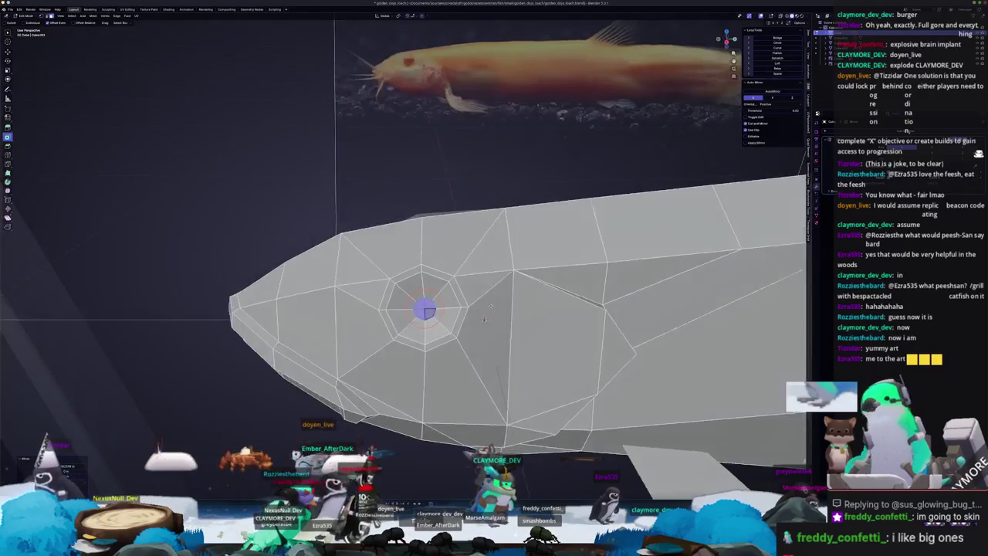
scroll(500, 296, "up", 2)
scroll(501, 297, "down", 2)
scroll(456, 302, "down", 2)
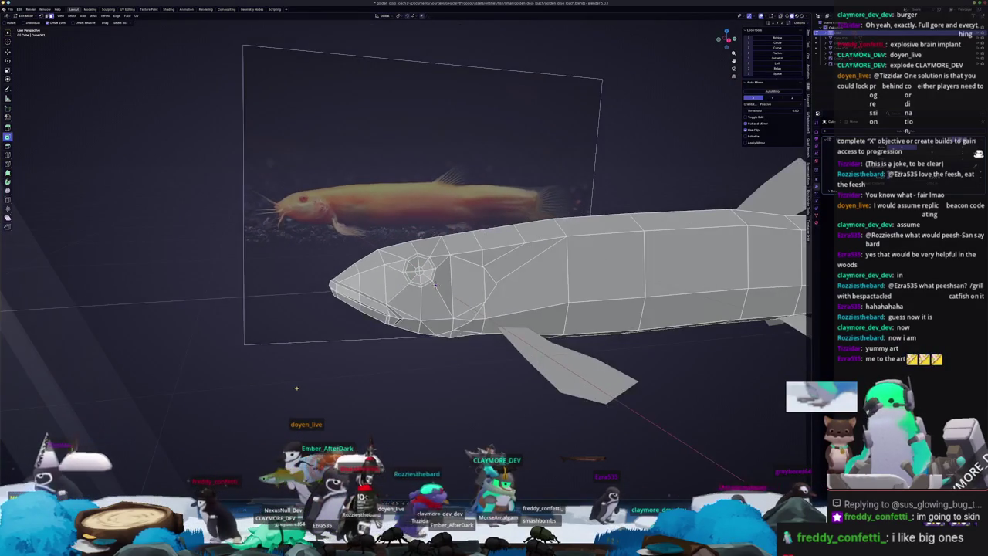
- Return to Object Mode and orbit out to a three-quarter view of the whole fish
key("Tab")
mouse_move(456, 302)
middle_mouse_down()
mouse_move(427, 280)
mouse_move(432, 286)
middle_mouse_up()
scroll(432, 286, "up", 2)
key("Tab")
scroll(484, 340, "up", 3)
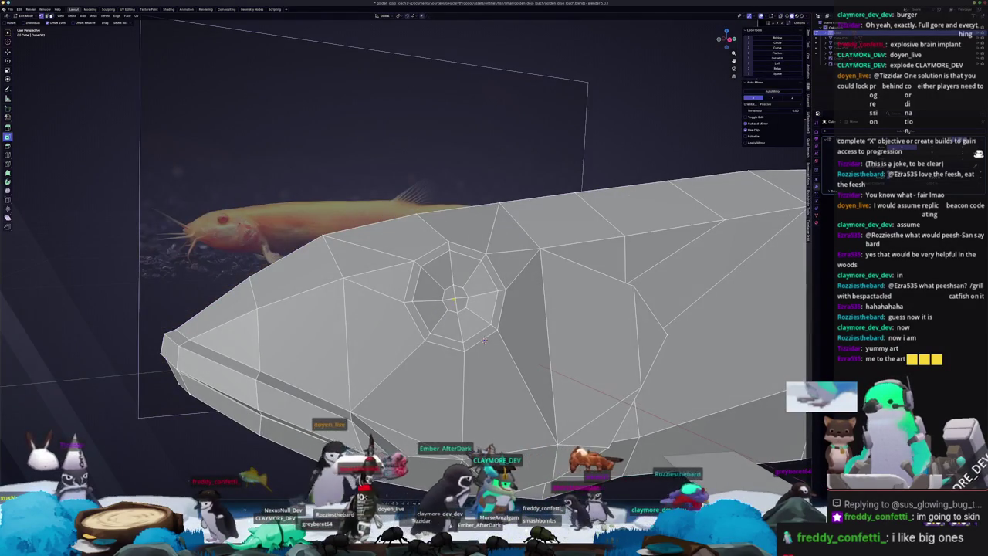
scroll(484, 340, "up", 2)
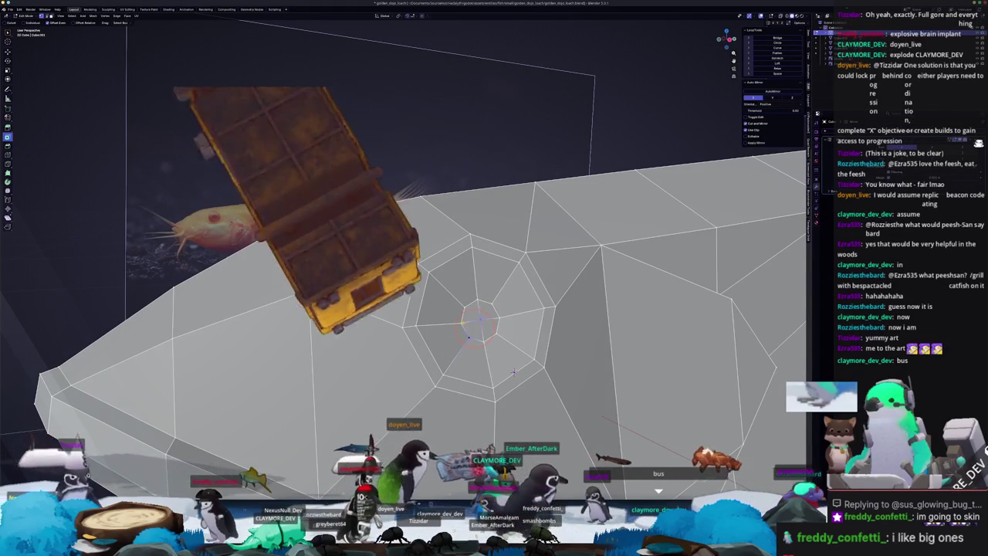
key("Tab")
scroll(463, 327, "down", 2)
mouse_move(463, 326)
middle_mouse_down()
mouse_move(404, 327)
mouse_move(450, 306)
mouse_move(413, 328)
middle_mouse_up()
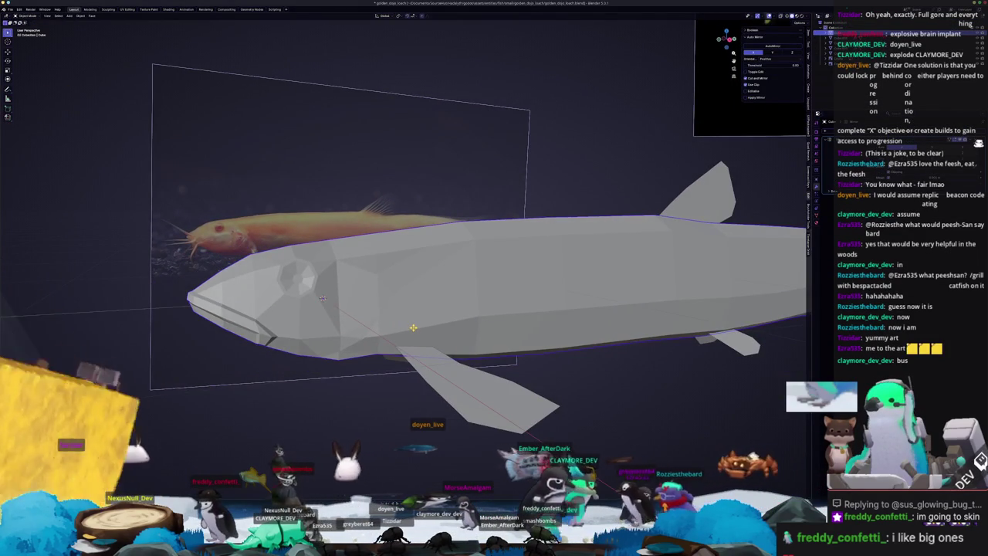
scroll(413, 329, "down", 3)
mouse_move(413, 328)
middle_mouse_down()
mouse_move(473, 337)
mouse_move(538, 244)
middle_mouse_up()
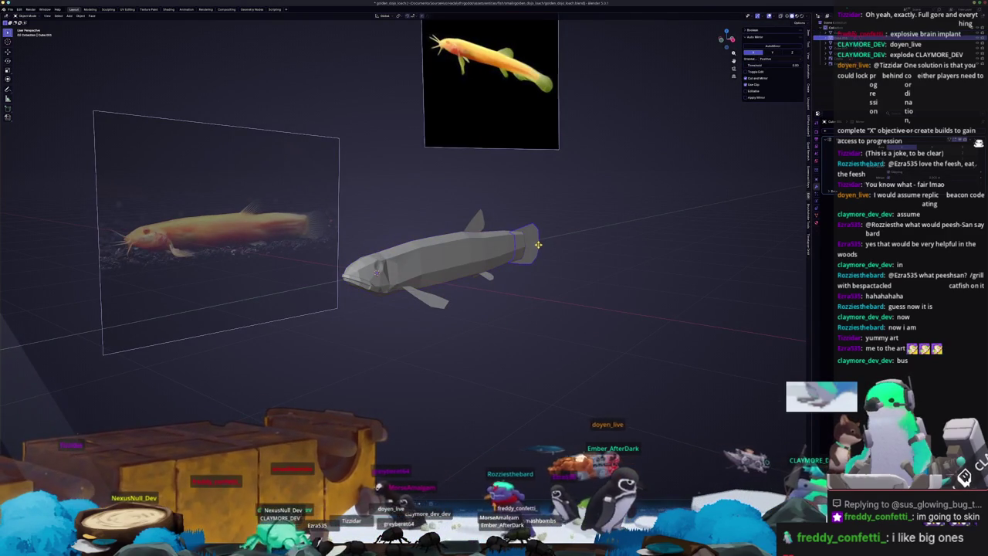
- Add a loop cut along the fish body near the head
key("Tab")
scroll(446, 263, "up", 2)
middle_click_drag(446, 263, 447, 256)
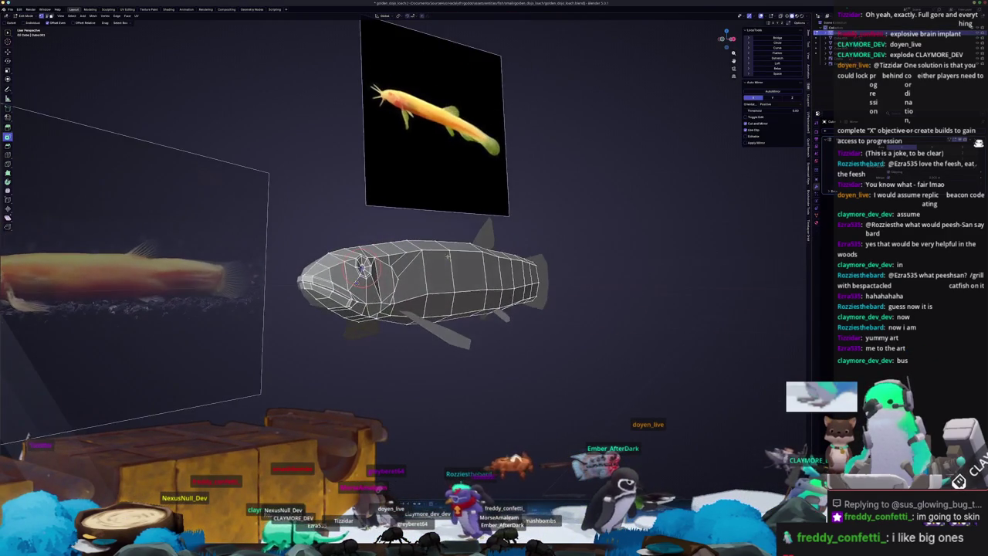
scroll(417, 286, "up", 1)
key("ctrl+r")
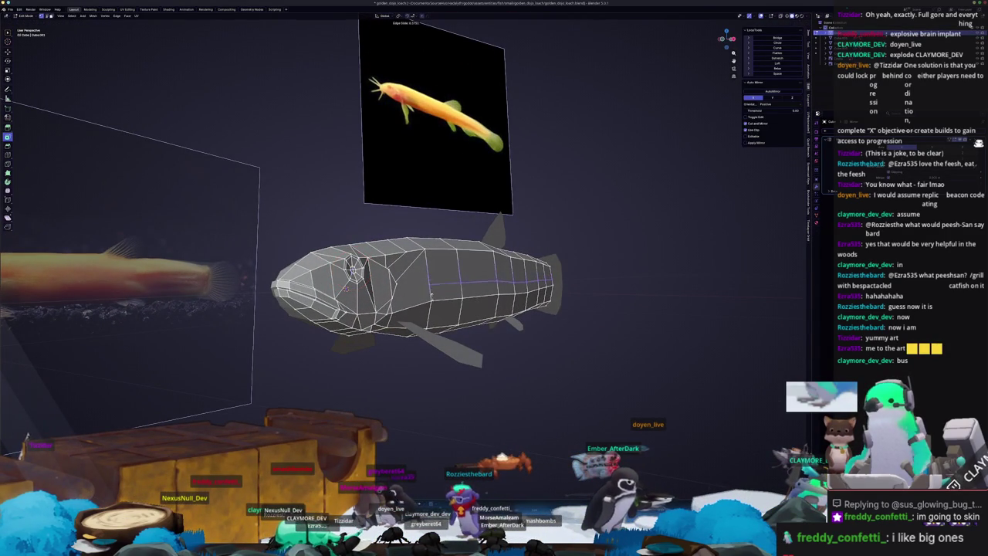
left_click(346, 288)
scroll(332, 297, "up", 3)
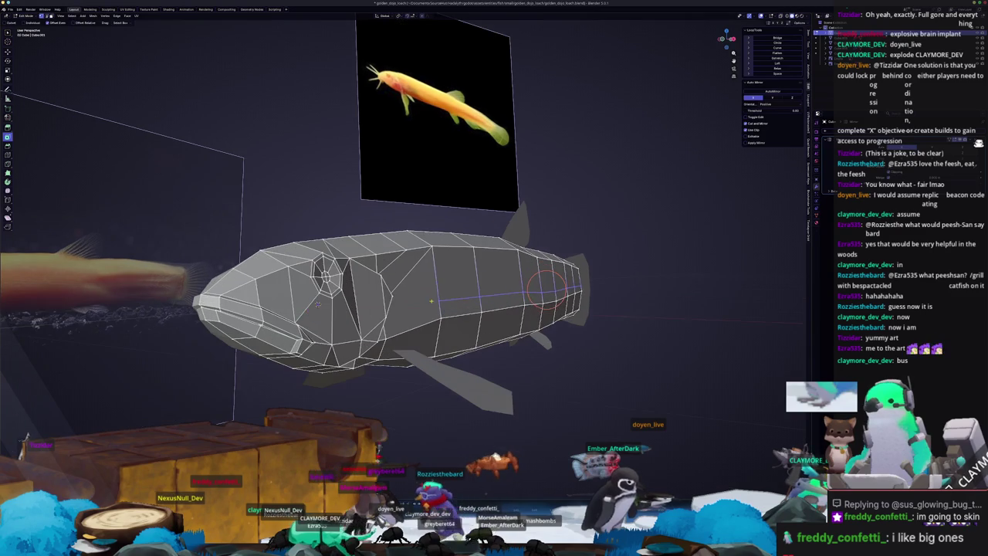
left_click(427, 285)
- Move the selected head geometry along the X axis toward the snout
mouse_move(427, 284)
middle_mouse_down()
mouse_move(441, 277)
mouse_move(401, 298)
middle_mouse_up()
scroll(402, 298, "up", 2)
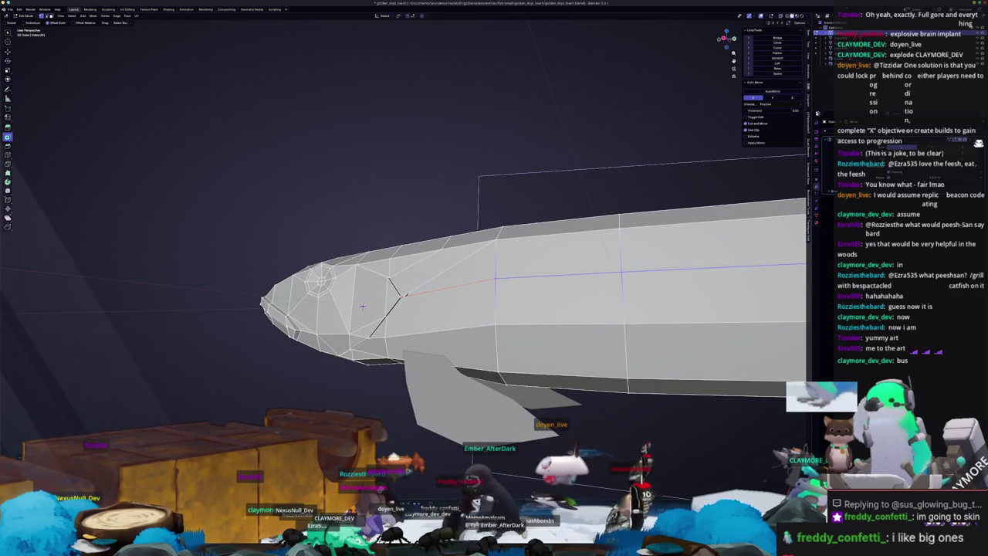
scroll(414, 301, "down", 3)
mouse_move(414, 301)
middle_mouse_down()
mouse_move(568, 286)
mouse_move(448, 287)
mouse_move(517, 270)
mouse_move(525, 325)
mouse_move(490, 265)
mouse_move(490, 307)
mouse_move(467, 350)
mouse_move(479, 337)
mouse_move(472, 326)
middle_mouse_up()
key("g")
key("x")
left_click(522, 271)
- Toggle between solid view and Edit Mode to check the reshaped head
key("Tab")
key("Tab")
left_click(492, 300)
key("Tab")
key("Tab")
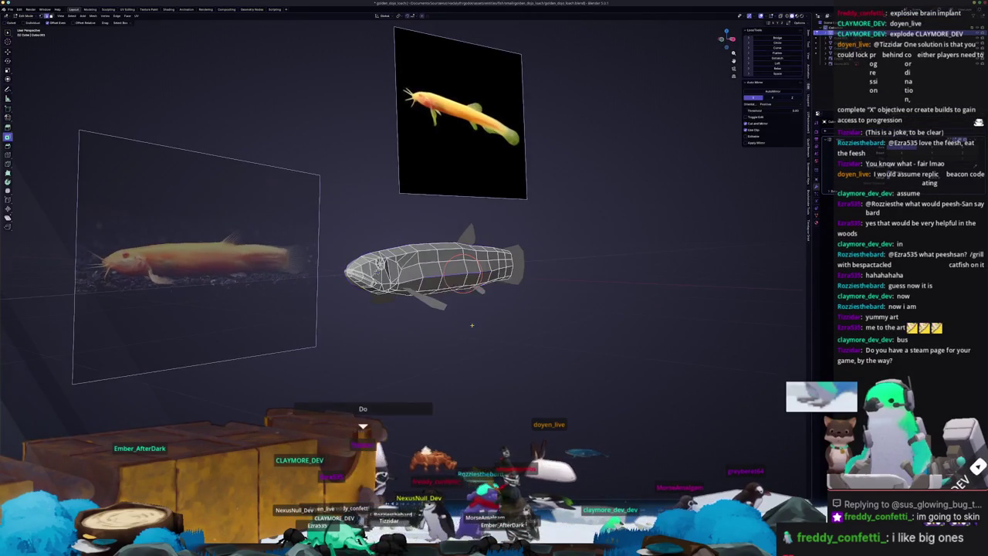
scroll(472, 324, "up", 3)
key("Tab")
scroll(459, 308, "up", 1)
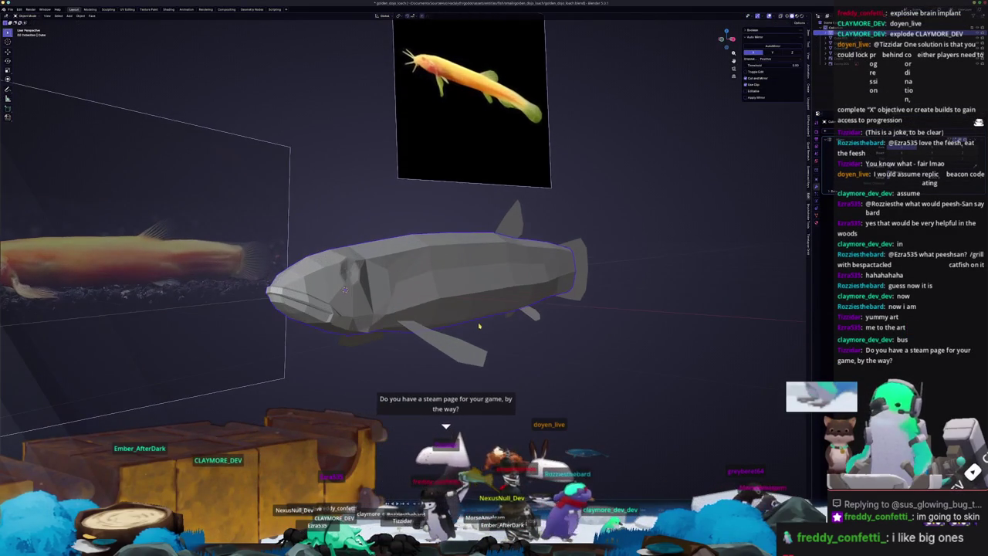
key("Tab")
- Orbit around the solid fish to compare the eye and snout with the reference photo
mouse_move(508, 287)
middle_mouse_down()
mouse_move(525, 287)
mouse_move(536, 259)
middle_mouse_up()
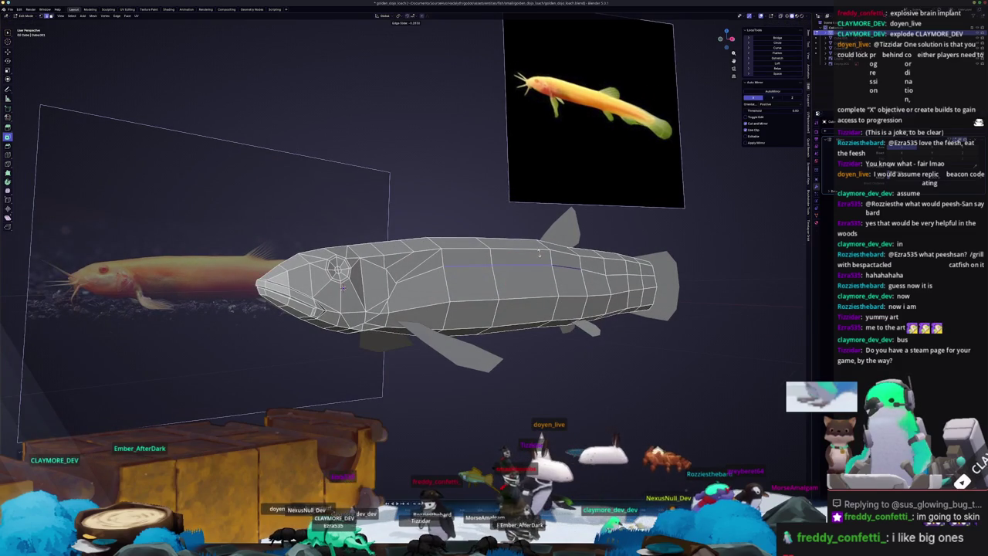
key("Tab")
scroll(484, 281, "down", 2)
mouse_move(484, 286)
middle_mouse_down()
mouse_move(474, 315)
mouse_move(483, 296)
mouse_move(474, 269)
middle_mouse_up()
scroll(478, 278, "down", 1)
scroll(278, 232, "up", 1)
middle_click_drag(263, 239, 293, 228)
key("Tab")
scroll(486, 254, "up", 1)
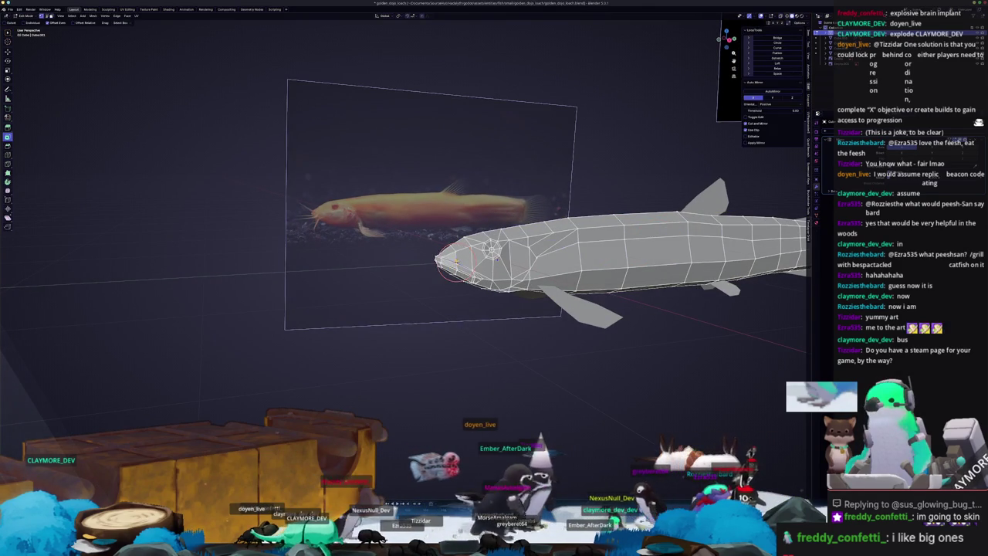
left_click(344, 332)
key("shift+a")
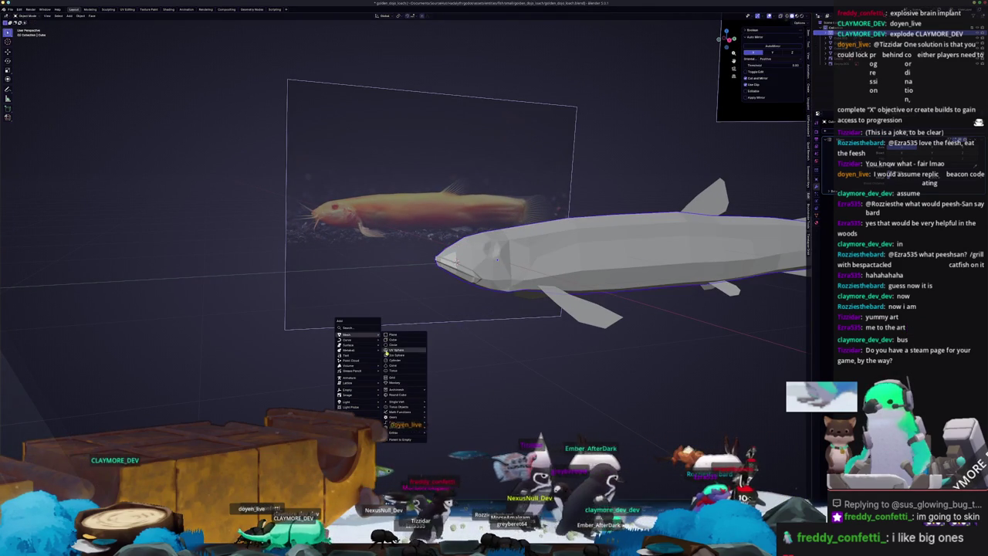
- Add a cube, shrink it to a tiny barbel seed at the snout, and enter Edit Mode
left_click(394, 342)
key("s")
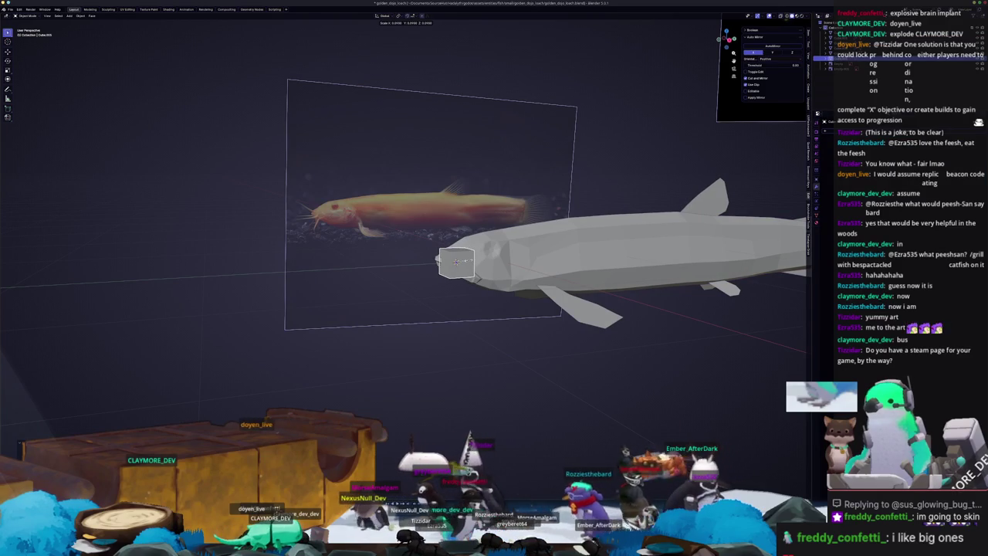
key("KP_3")
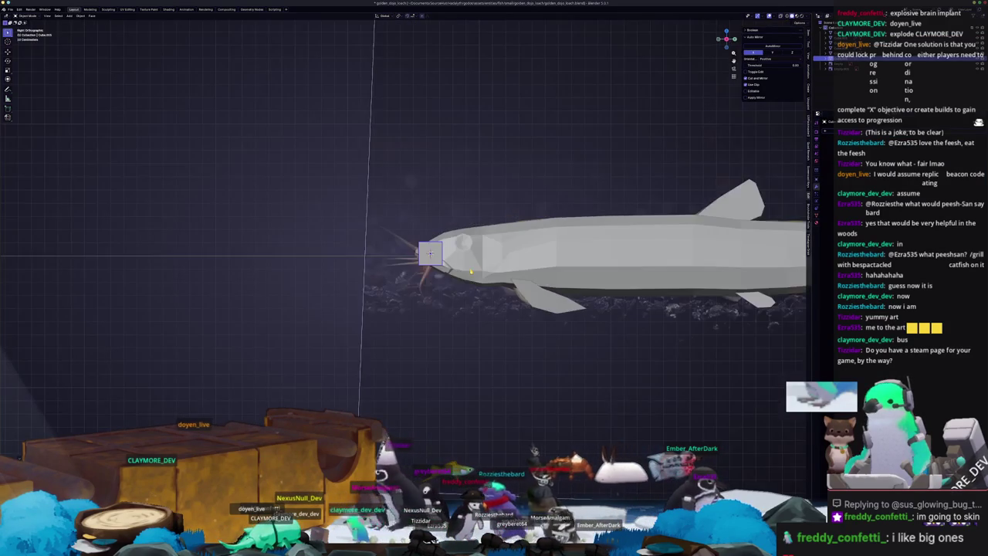
scroll(464, 262, "up", 3)
scroll(455, 249, "up", 2)
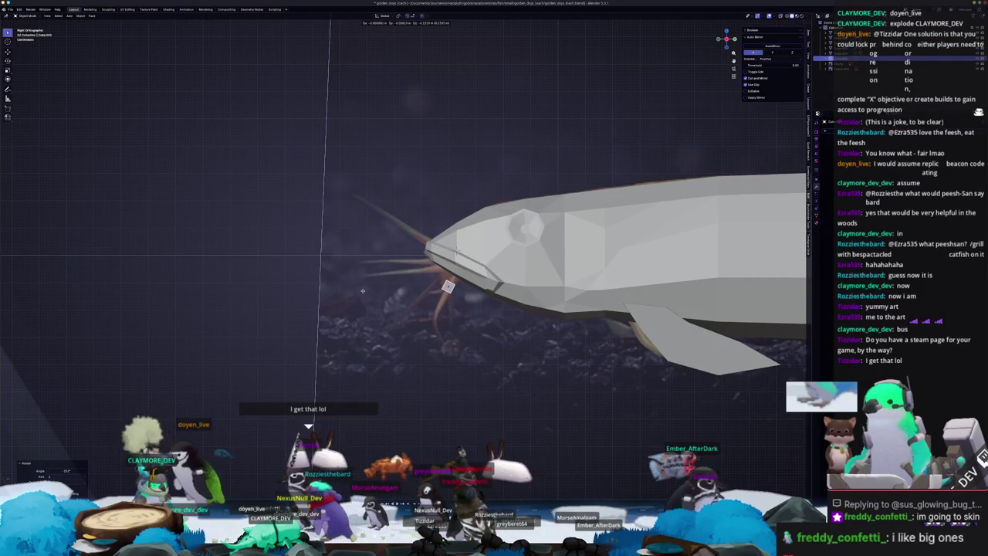
key("Tab")
scroll(456, 251, "down", 3)
middle_click_drag(456, 251, 652, 256)
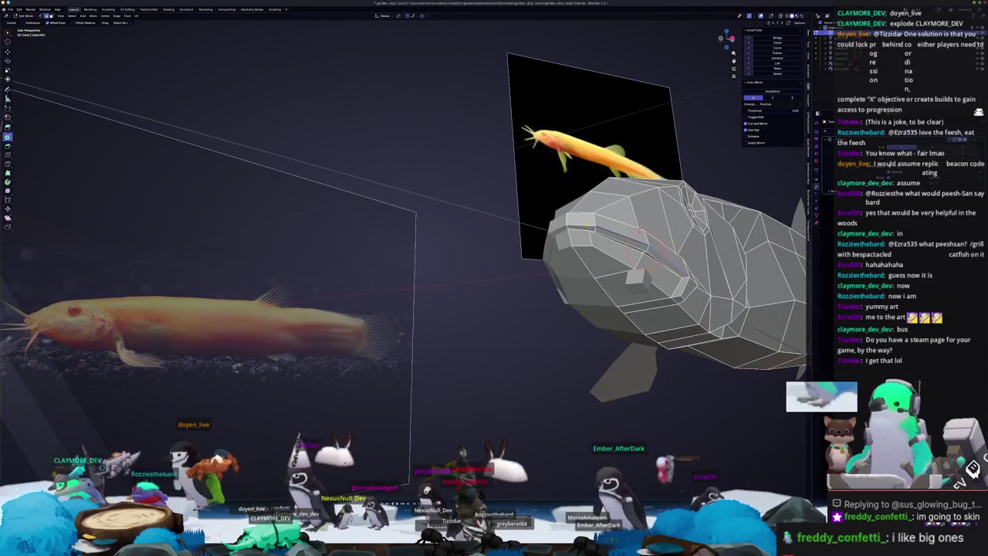
- Move the mouth-line edge loop and lower the snout-tip edge slightly
middle_click_drag(626, 232, 587, 227)
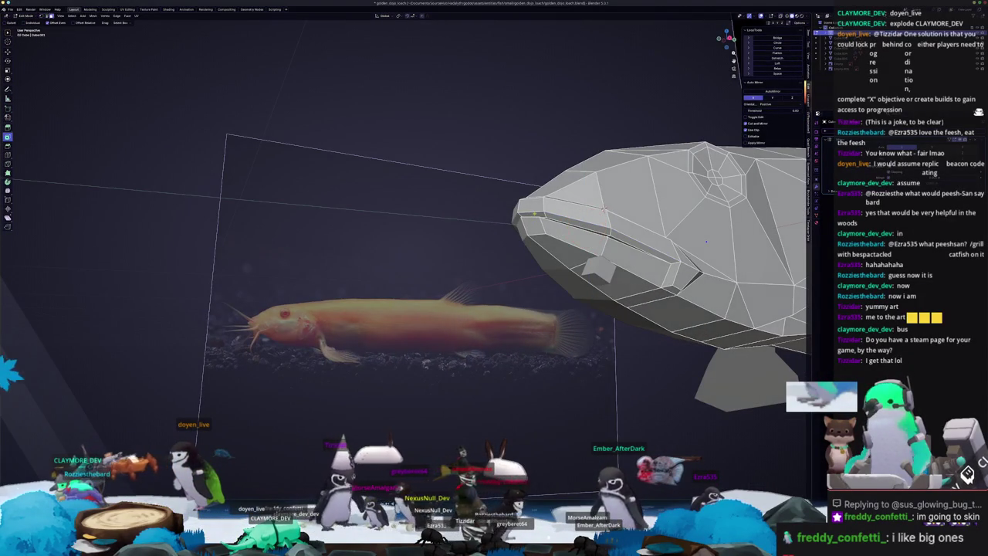
left_click(564, 218, "alt")
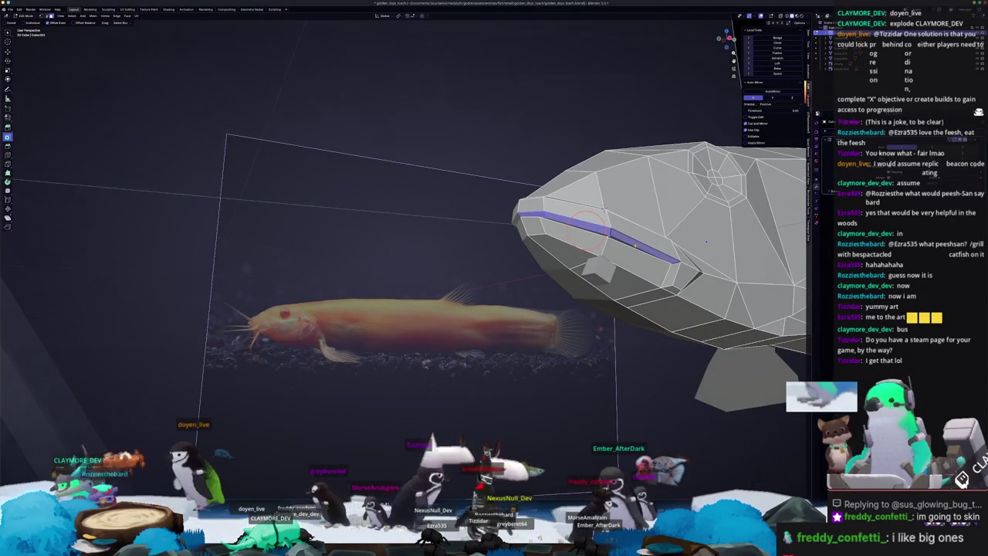
key("KP_3")
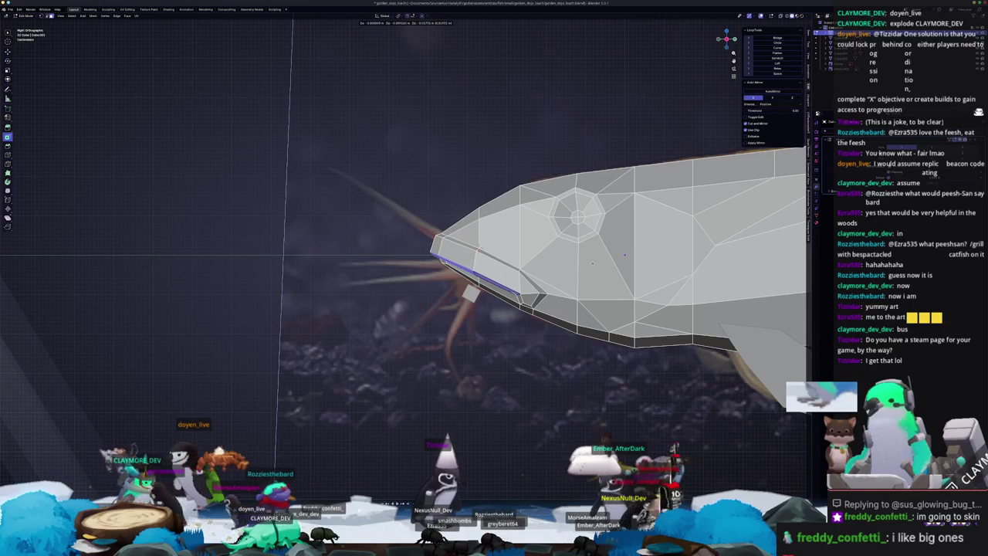
left_click(464, 264)
left_click(498, 259)
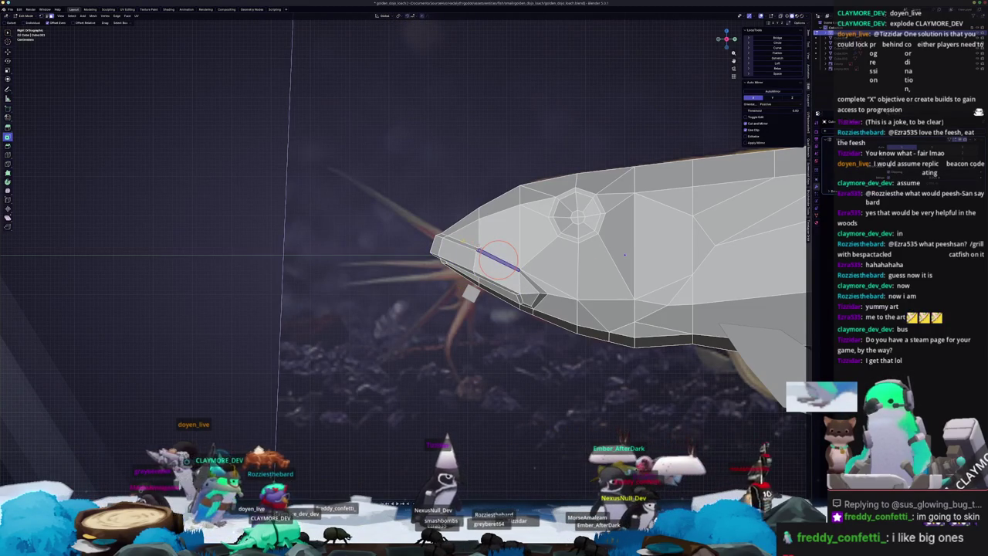
left_click(440, 234)
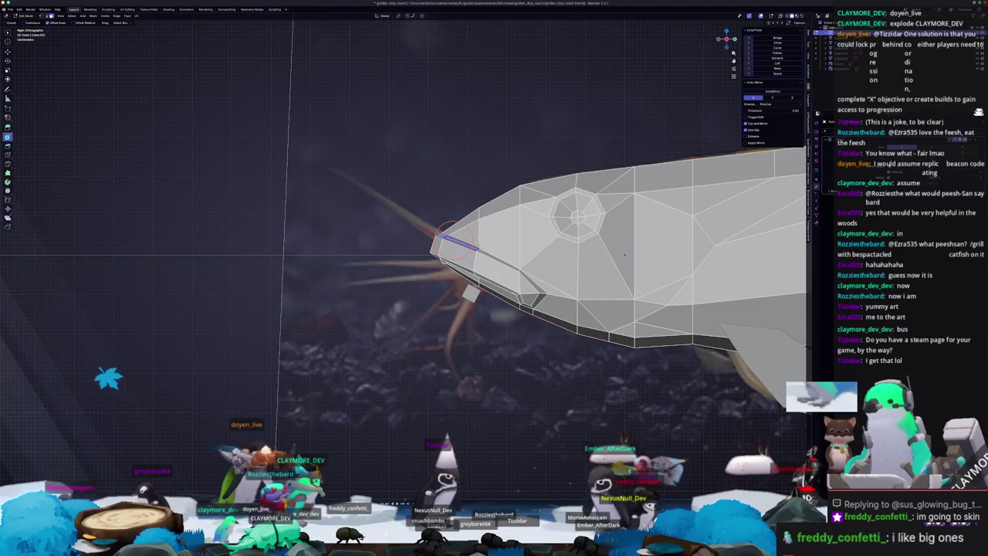
key("g")
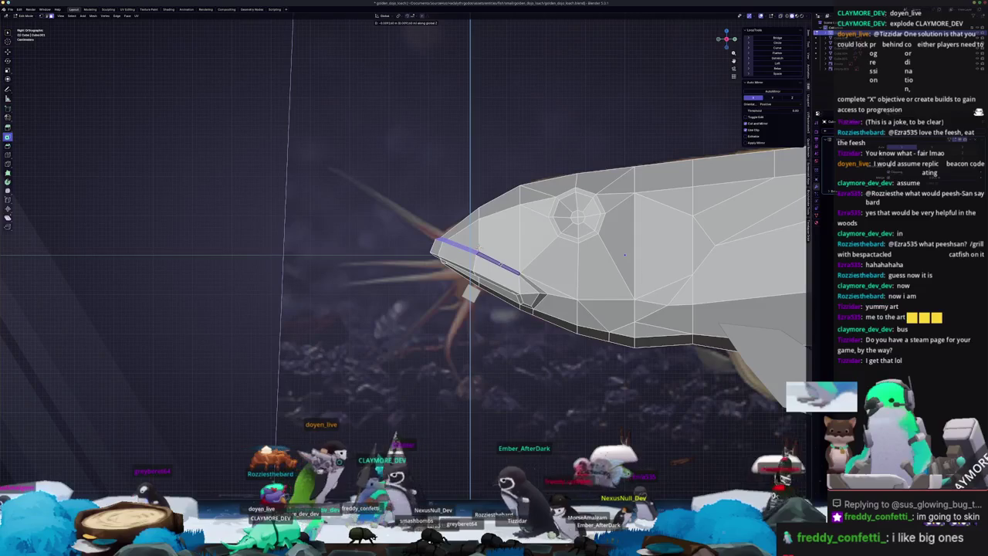
left_click(476, 255)
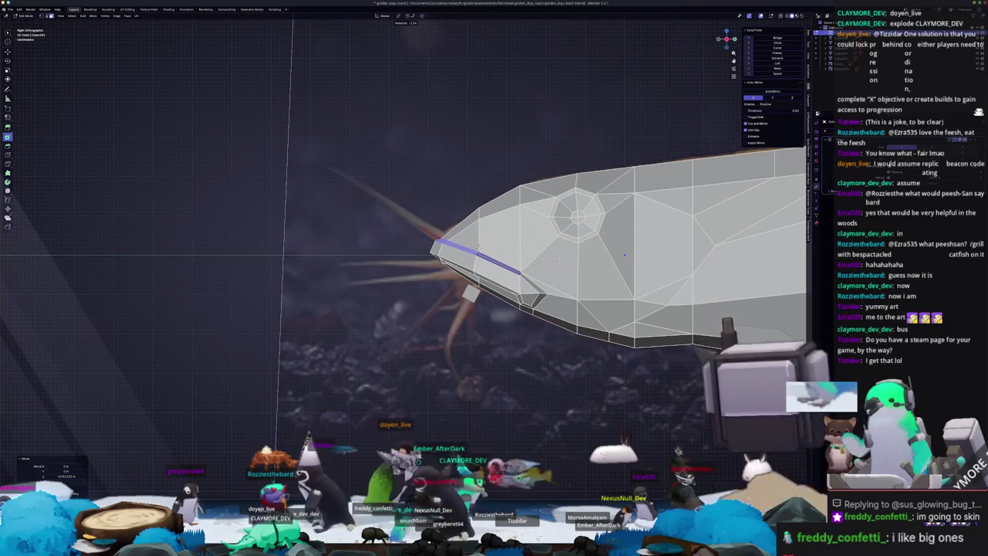
- Check the shape, then add a new edge loop across the head
key("Tab")
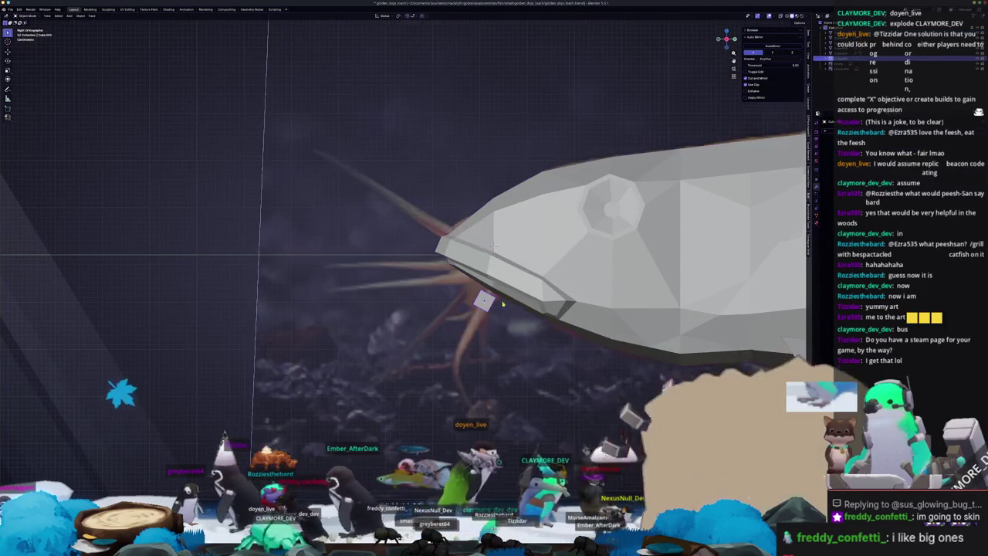
key("Tab")
scroll(502, 247, "up", 1)
left_click(510, 245)
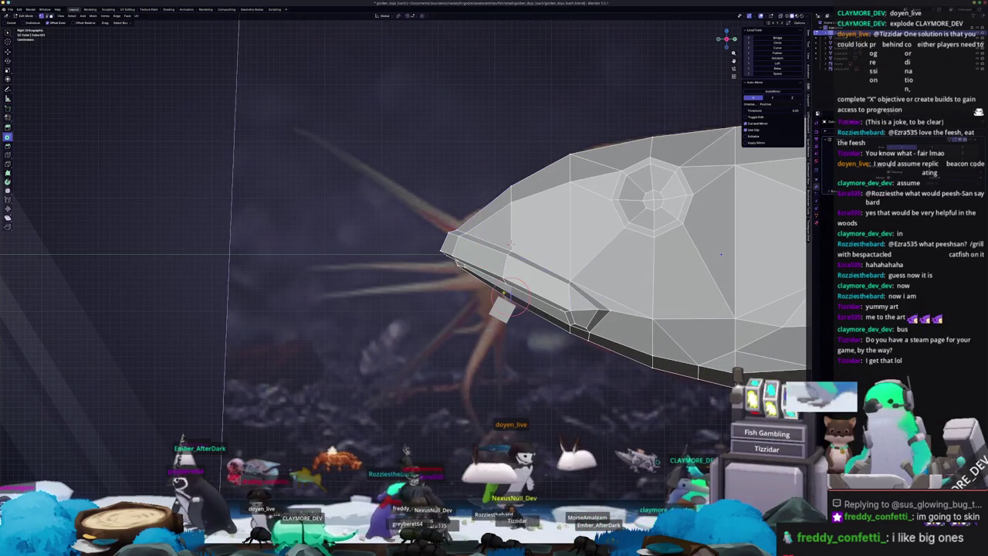
middle_click_drag(492, 304, 494, 292)
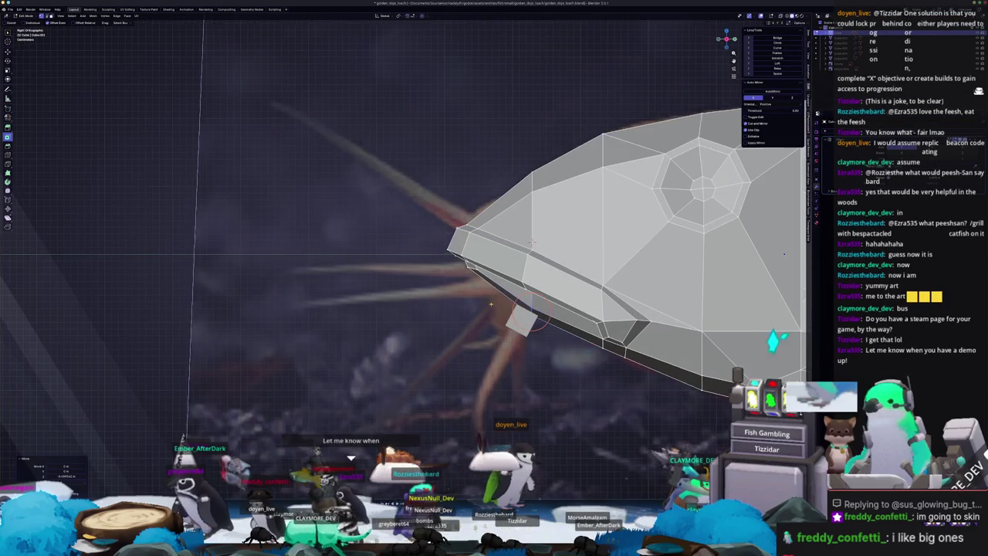
- Lower the selected lip vertices along Z in two moves
key("alt+z")
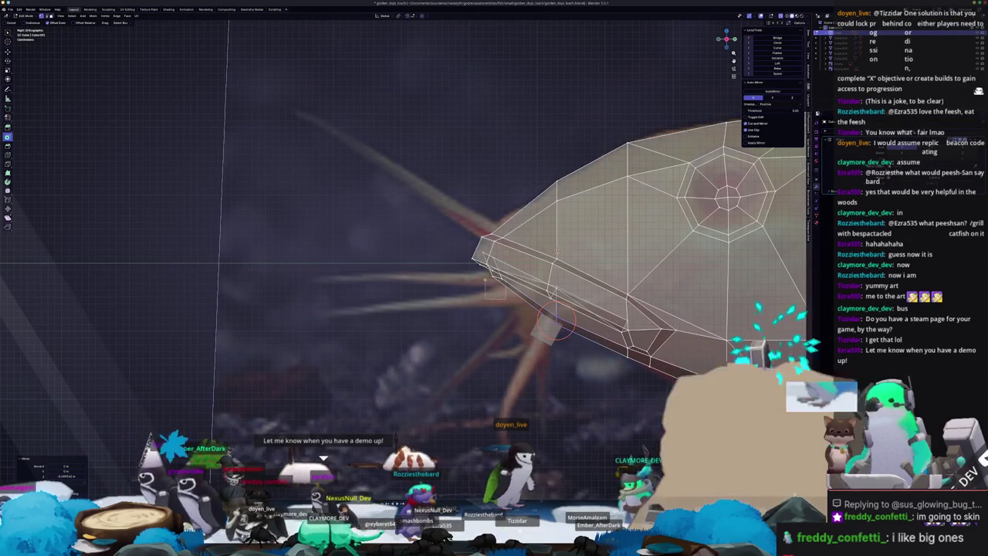
key("alt+z")
key("g")
key("z")
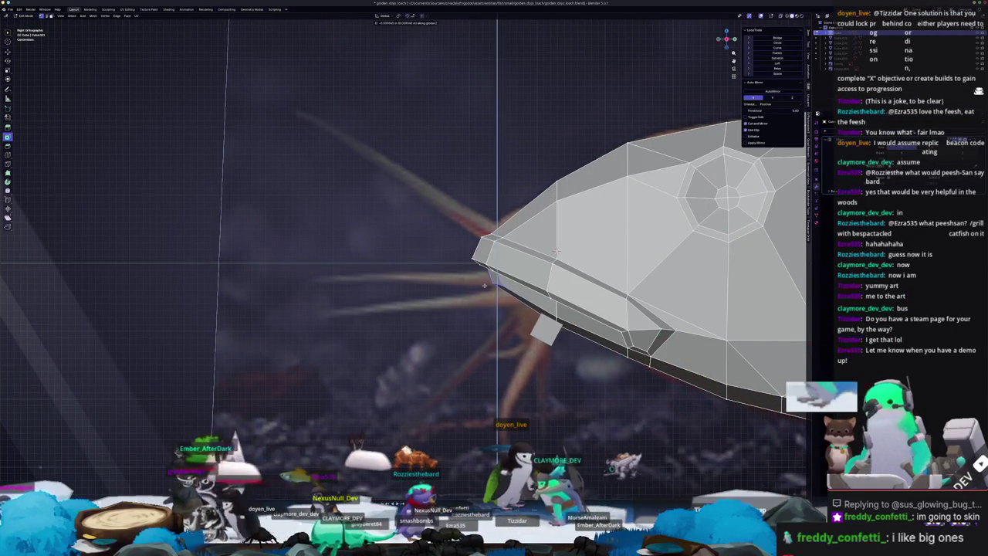
left_click(485, 286)
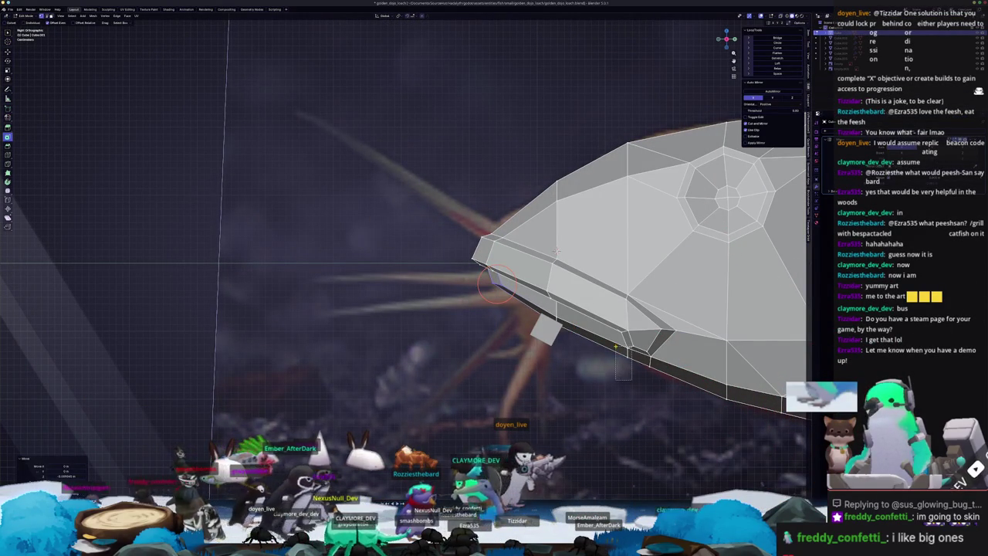
key("g")
key("z")
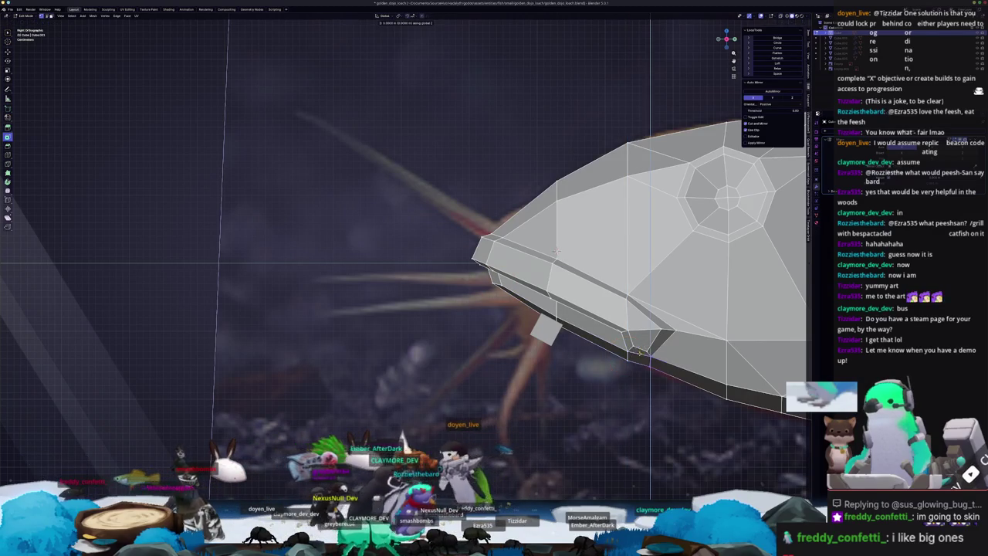
left_click(651, 363)
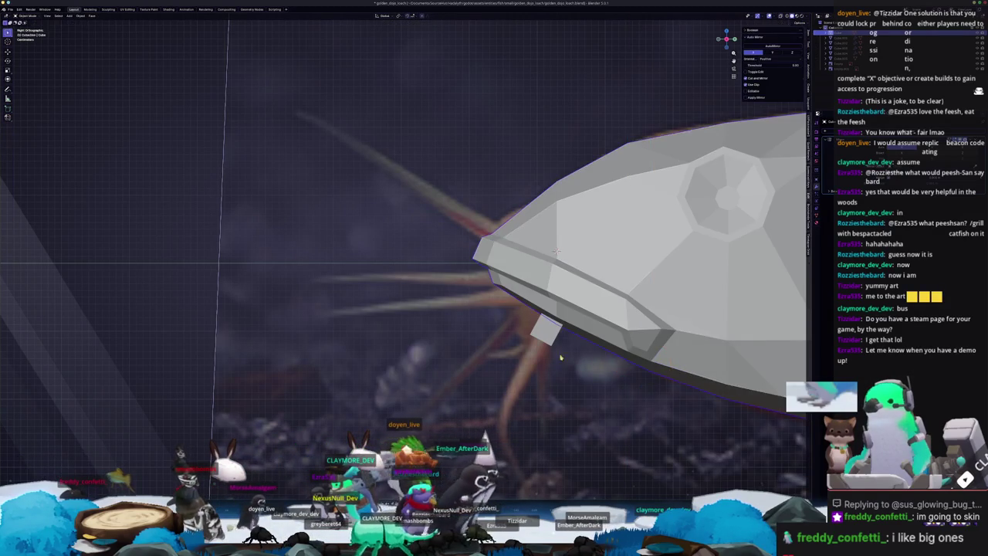
- Tilt the small cube around the X axis
mouse_move(651, 363)
middle_mouse_down()
mouse_move(524, 318)
mouse_move(699, 317)
middle_mouse_up()
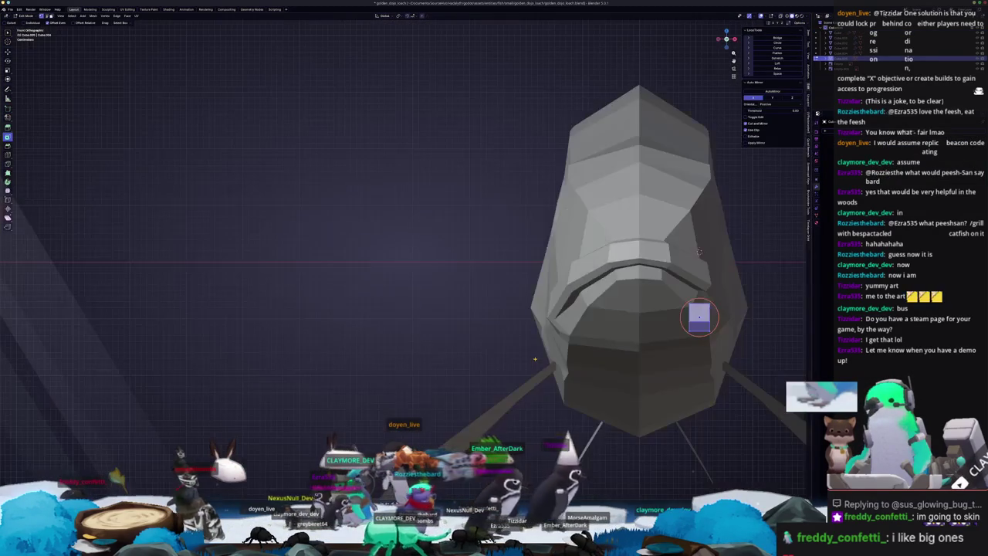
key("r")
key("x")
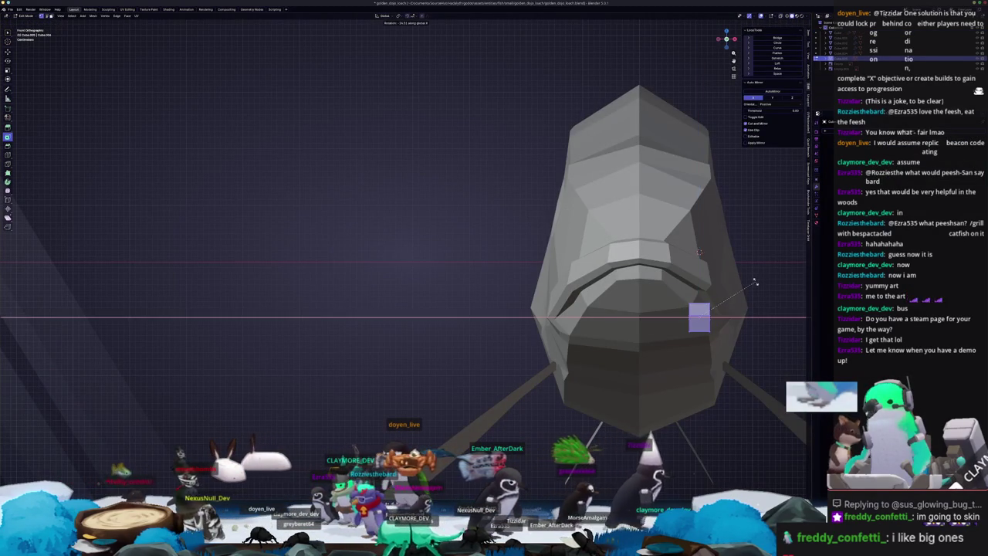
left_click(753, 280)
- Shift the cube along Z and local X so it sits just below the mouth
mouse_move(753, 281)
middle_mouse_down()
mouse_move(650, 234)
mouse_move(618, 315)
middle_mouse_up()
key("r")
key("z")
key("z")
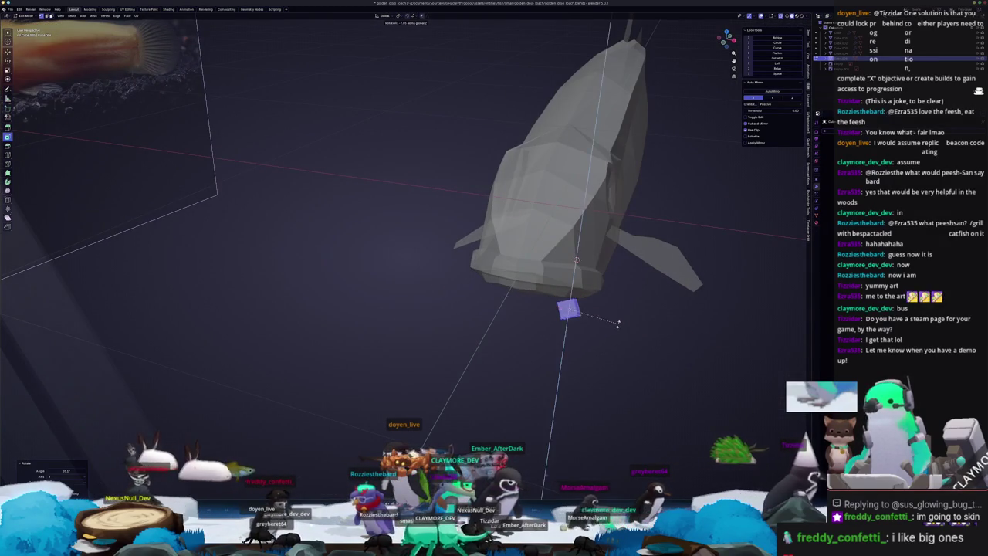
key("g")
key("z")
left_click(617, 322)
middle_click_drag(617, 321, 624, 244)
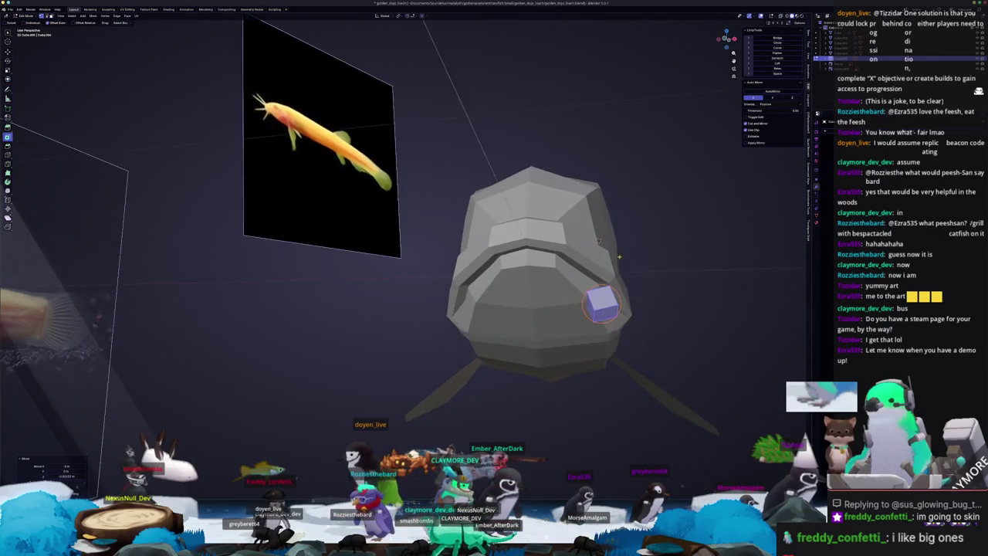
key("g")
key("x")
key("x")
left_click(608, 247)
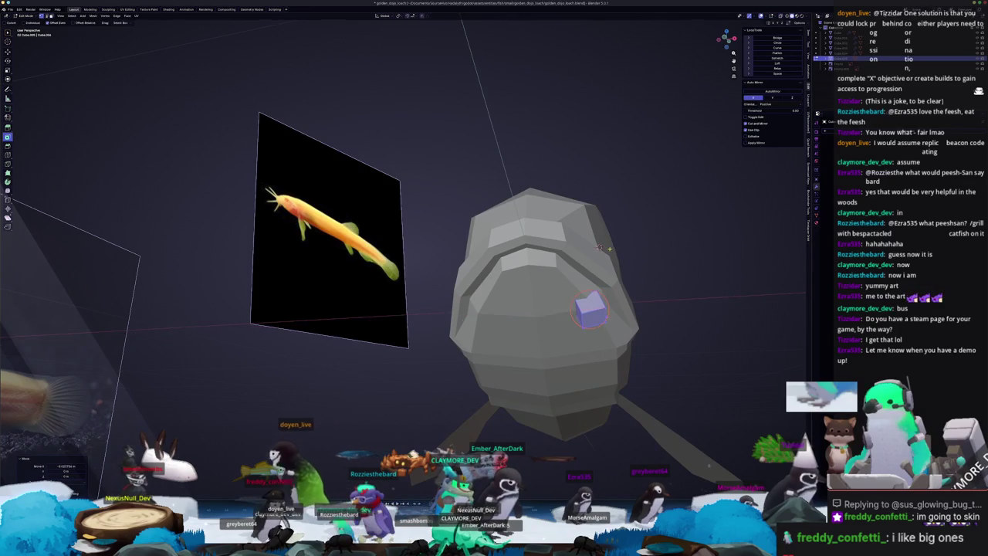
- Check the cube's placement from below and the side, ending in the right side view
middle_click_drag(609, 246, 585, 288)
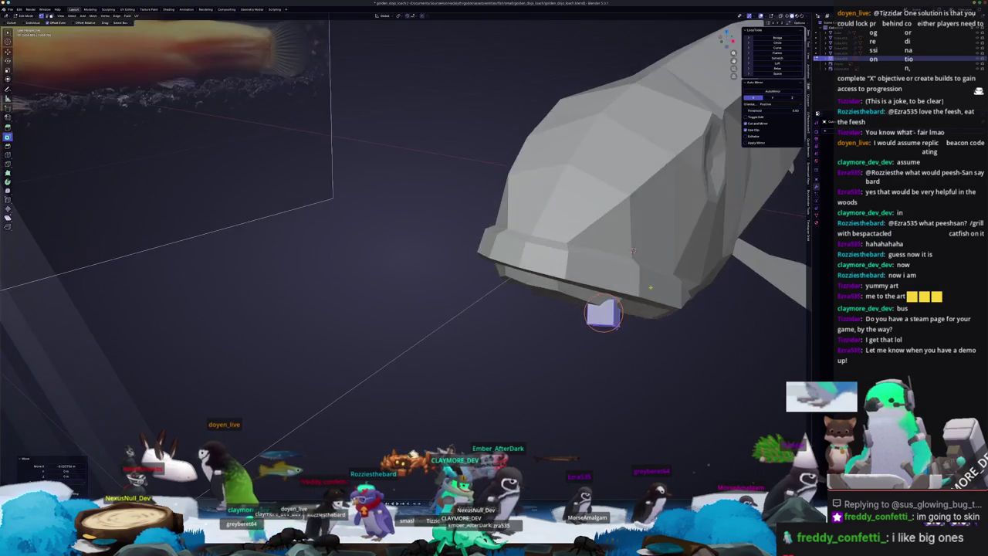
middle_click_drag(606, 228, 557, 259)
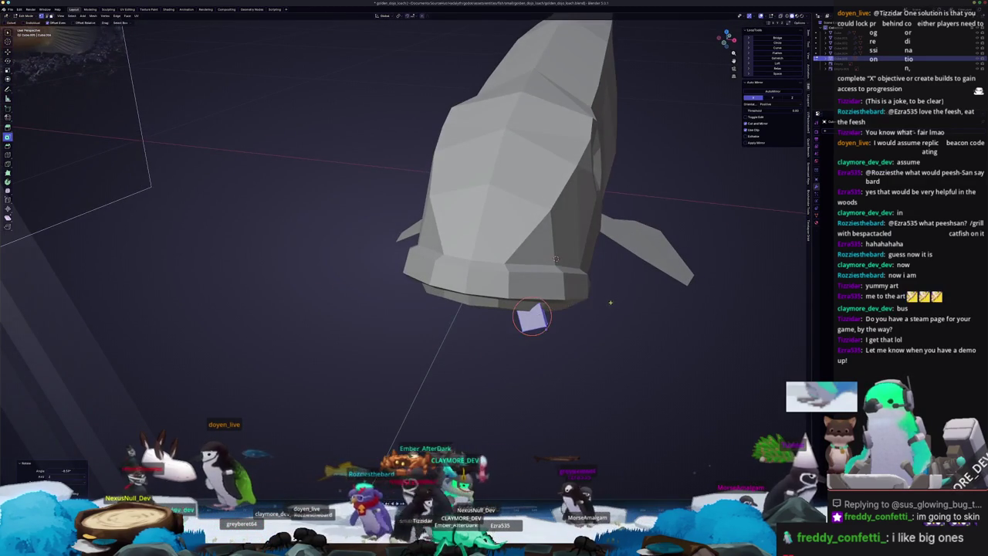
middle_click_drag(610, 302, 611, 288)
key("s")
key("KP_3")
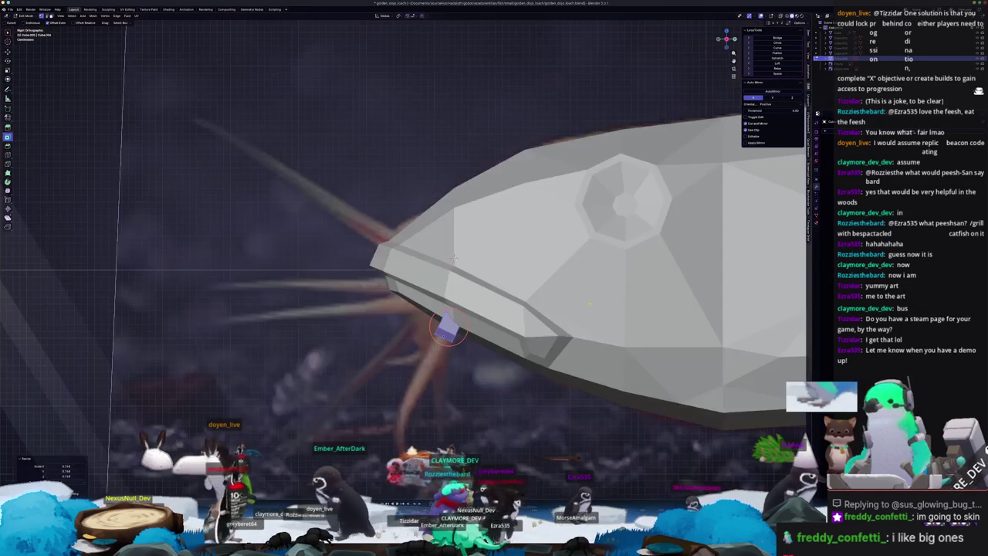
scroll(447, 328, "down", 2)
- Dissolve the jaw edges and extrude a face downward as the barbel's first segment
key("x")
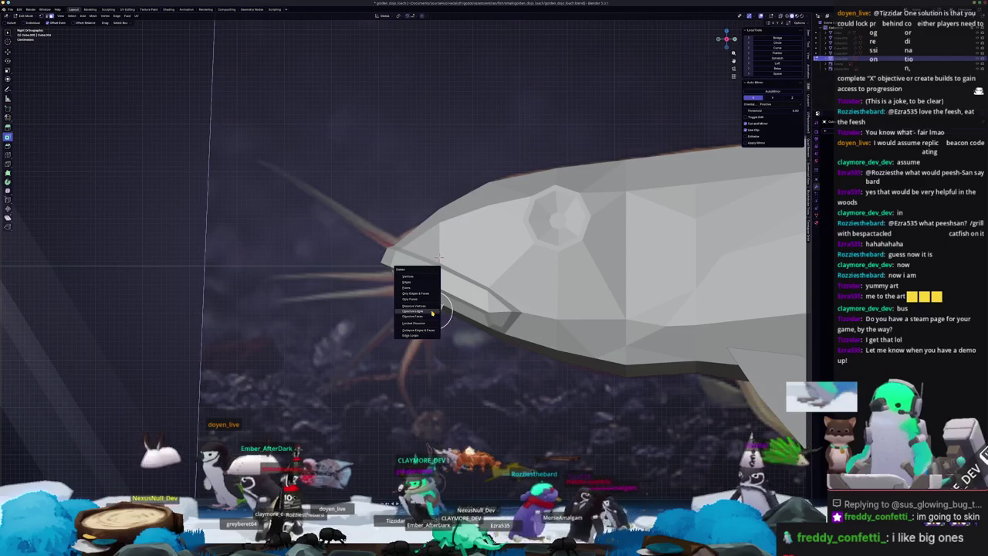
left_click(431, 311)
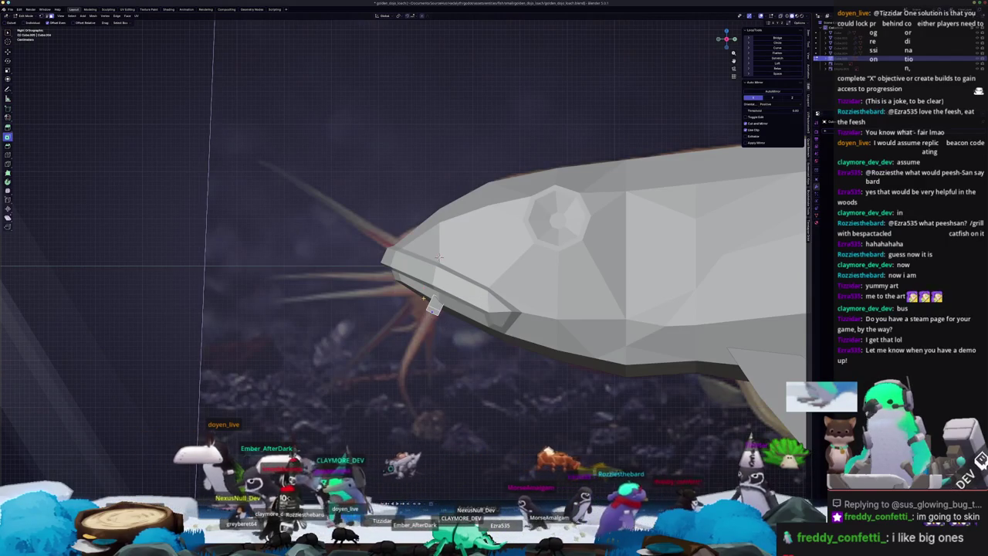
scroll(435, 309, "up", 1)
key("e")
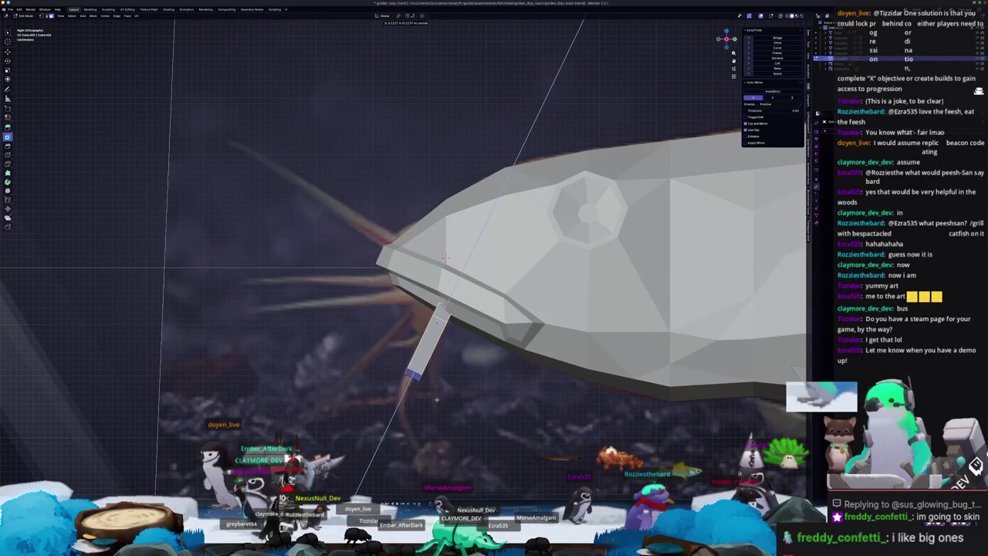
left_click(403, 395)
middle_click_drag(424, 418, 431, 308, "shift")
- Extrude a second, lower barbel segment, then angle and shrink its tip
key("e")
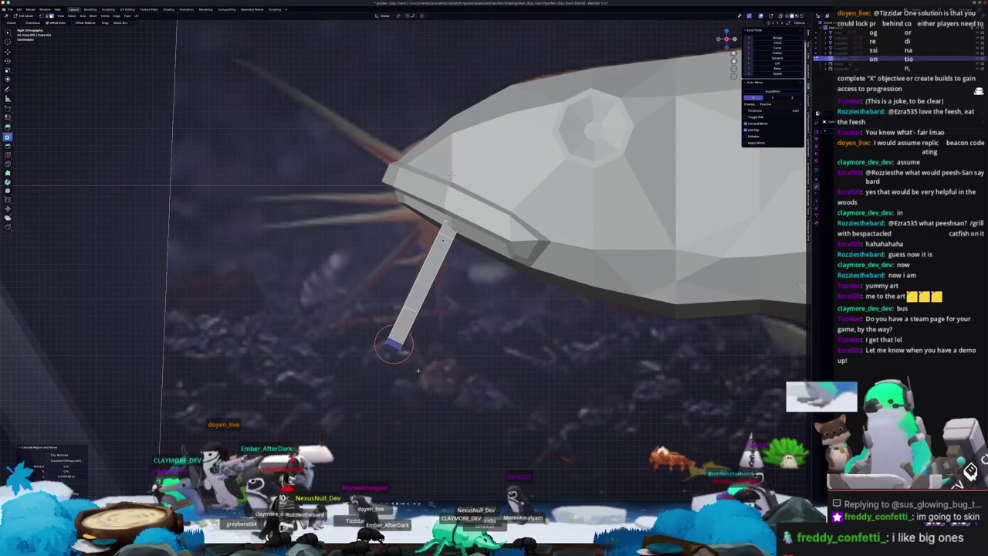
left_click(424, 369)
key("r")
left_click(483, 342)
key("s")
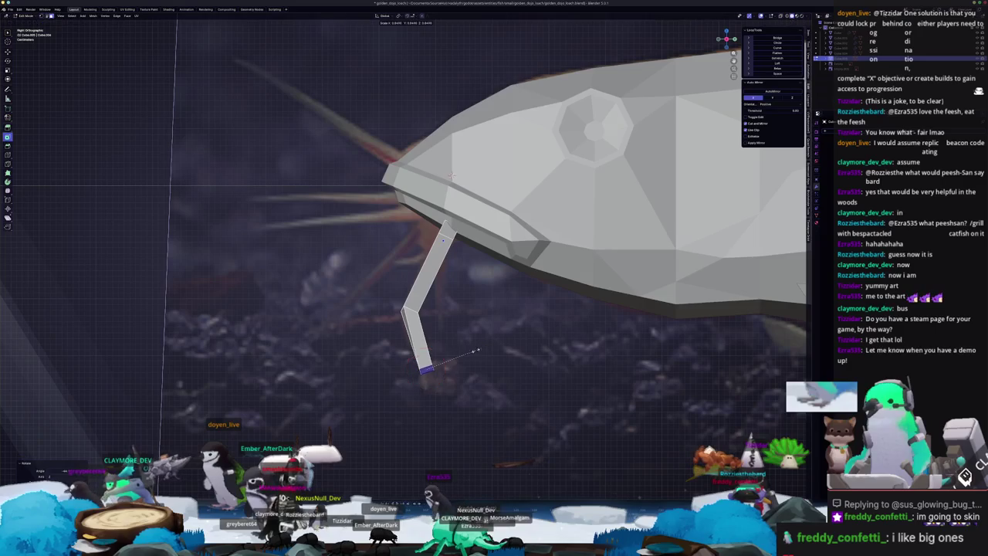
left_click(446, 338)
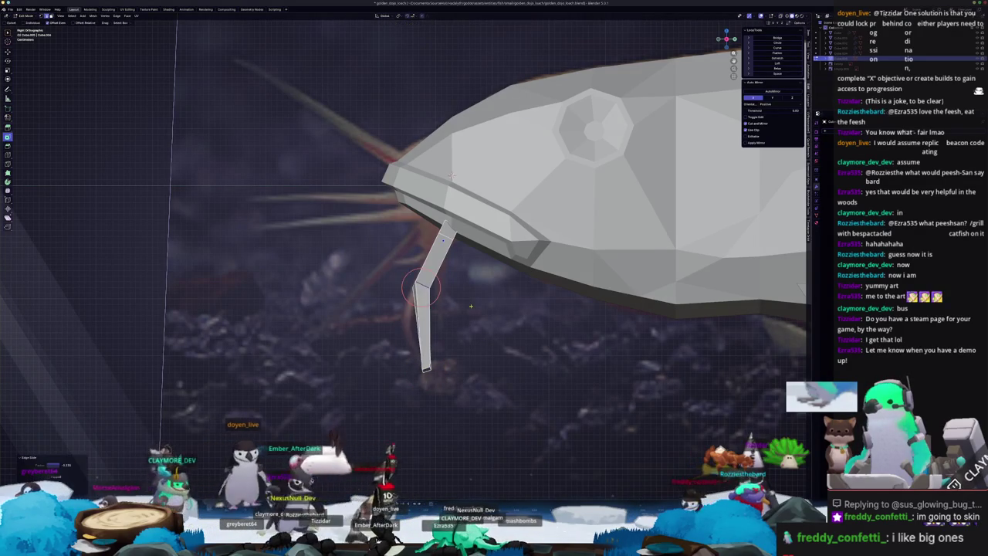
- Lower the bend vertex slightly and bevel the bend into a smoother corner
key("g")
left_click(438, 331)
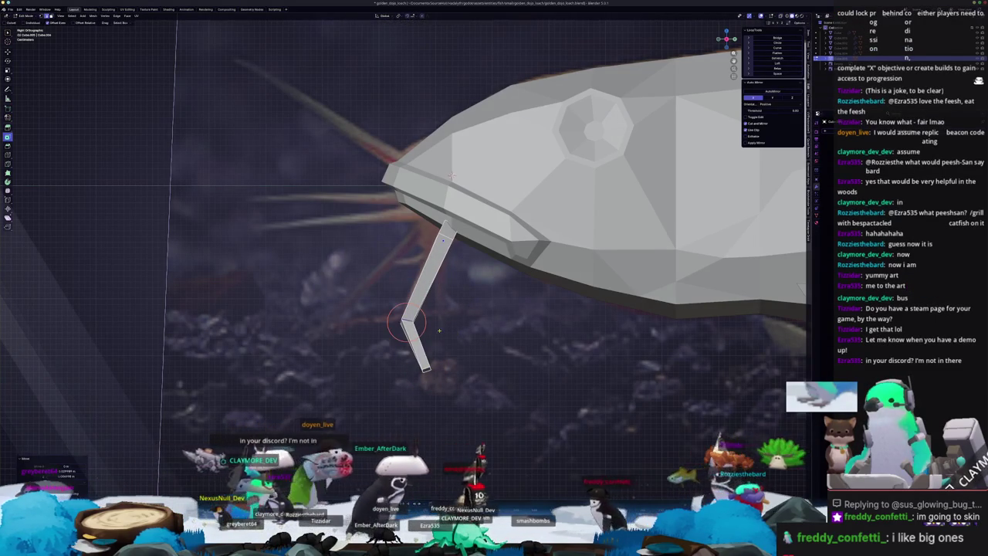
scroll(438, 330, "up", 1)
key("ctrl+b")
key("Tab")
middle_click_drag(496, 331, 428, 335)
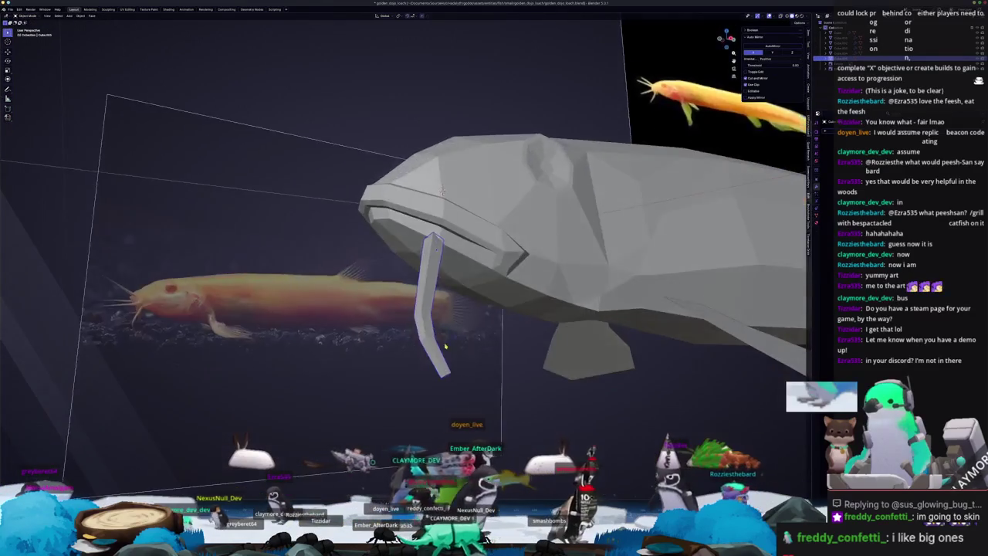
- Return to barbel editing, select its vertices, and zoom in on the front view
key("Tab")
key("c")
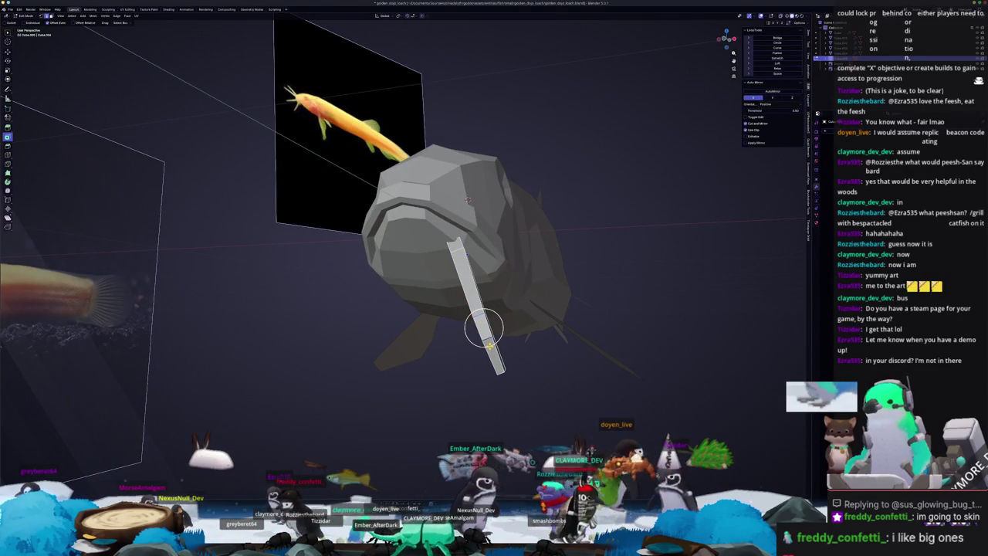
key("KP_1")
scroll(472, 336, "up", 1)
scroll(464, 340, "up", 1)
scroll(455, 345, "up", 1)
scroll(452, 343, "down", 1)
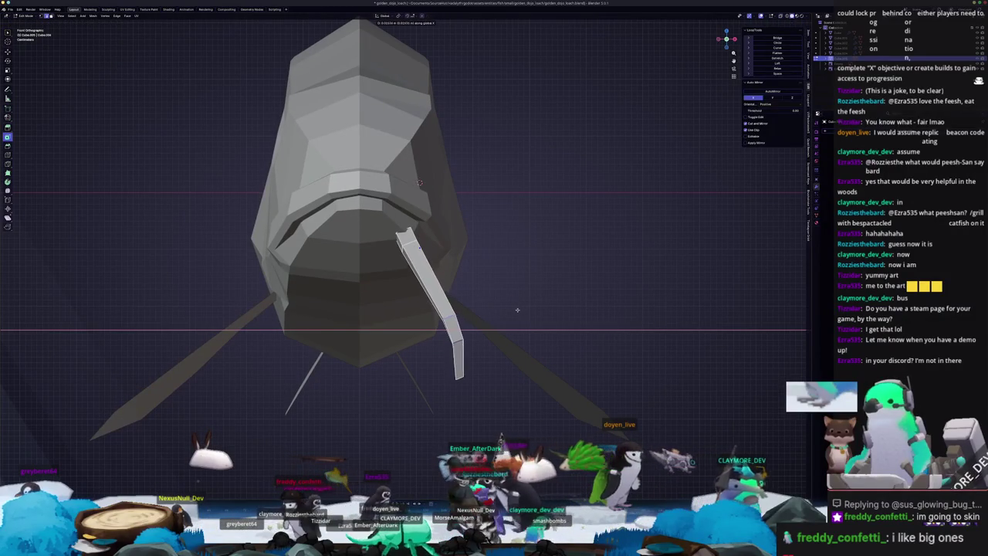
- Select the barbel tip vertices in X-ray to narrow and angle the lower end outward
key("i")
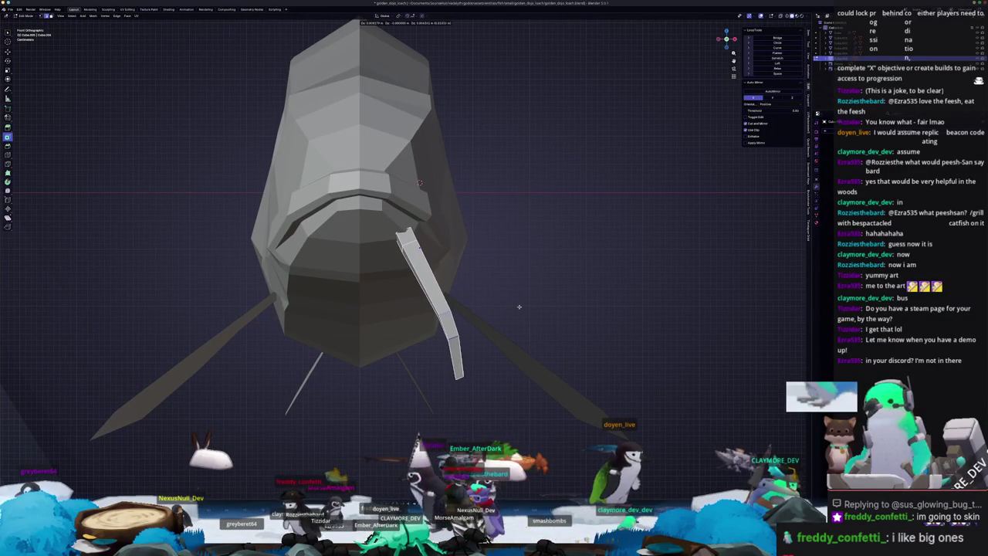
key("alt+z")
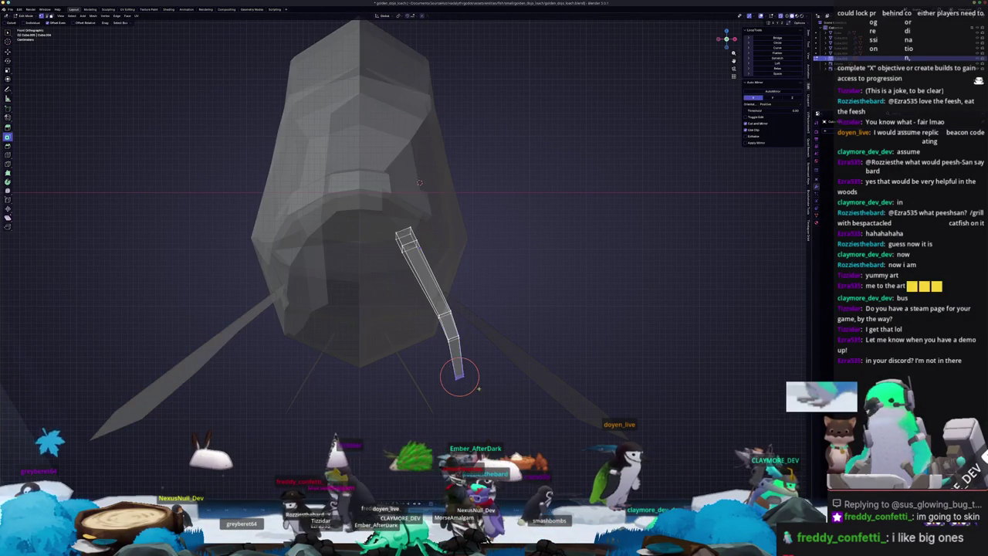
left_click_drag(437, 366, 499, 413)
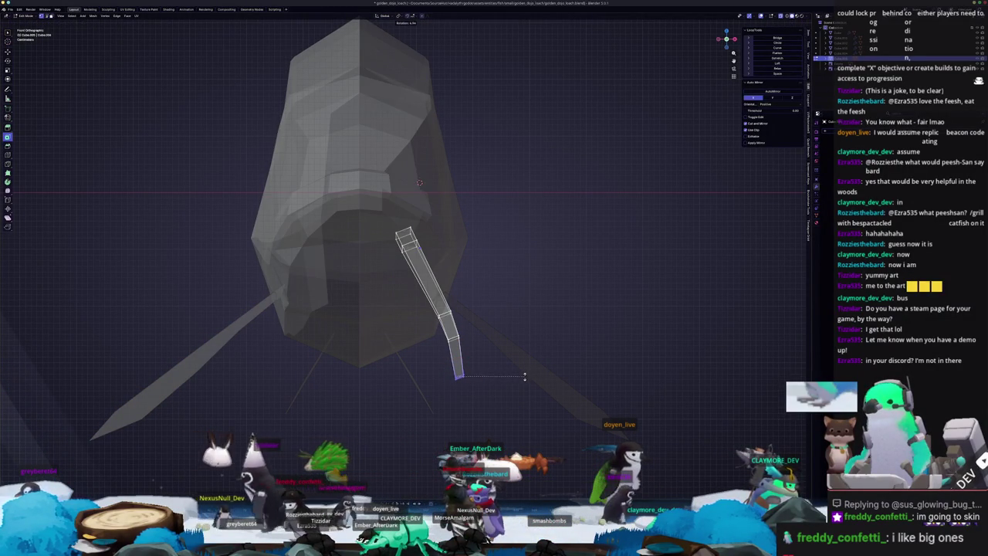
key("alt+z")
key("Tab")
middle_click_drag(522, 378, 448, 375)
key("KP_3")
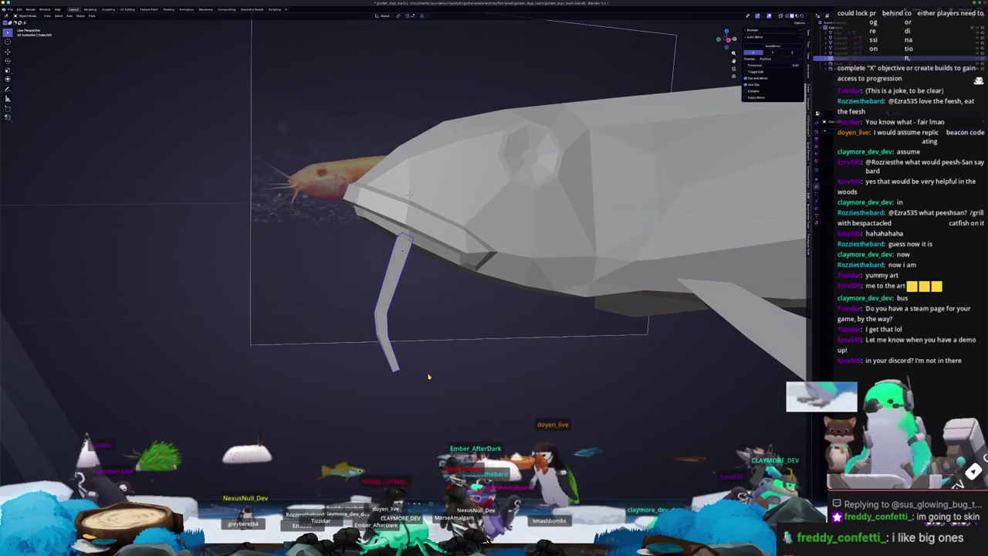
- Duplicate the barbel and scale the copy down slightly
scroll(428, 377, "up", 3)
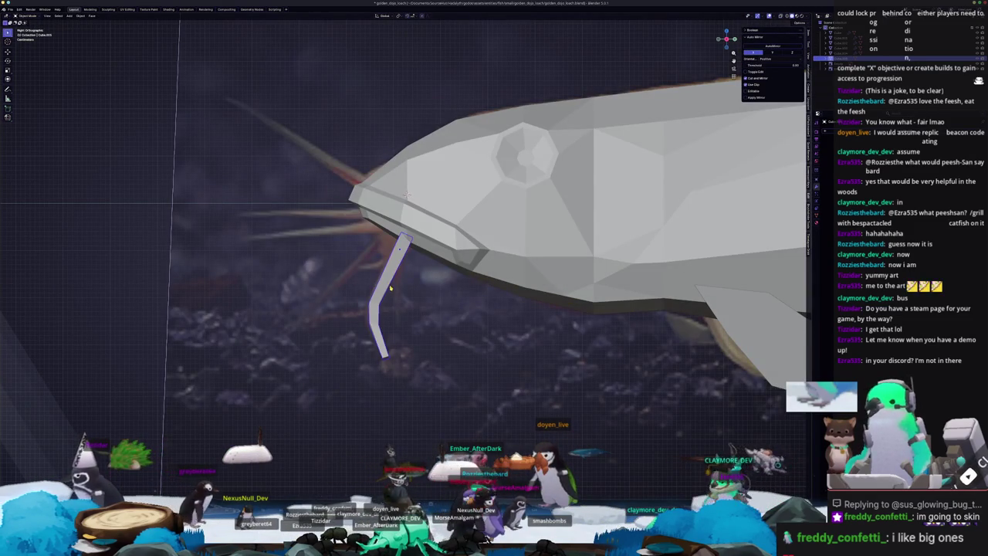
key("shift+d")
left_click(477, 287)
key("s")
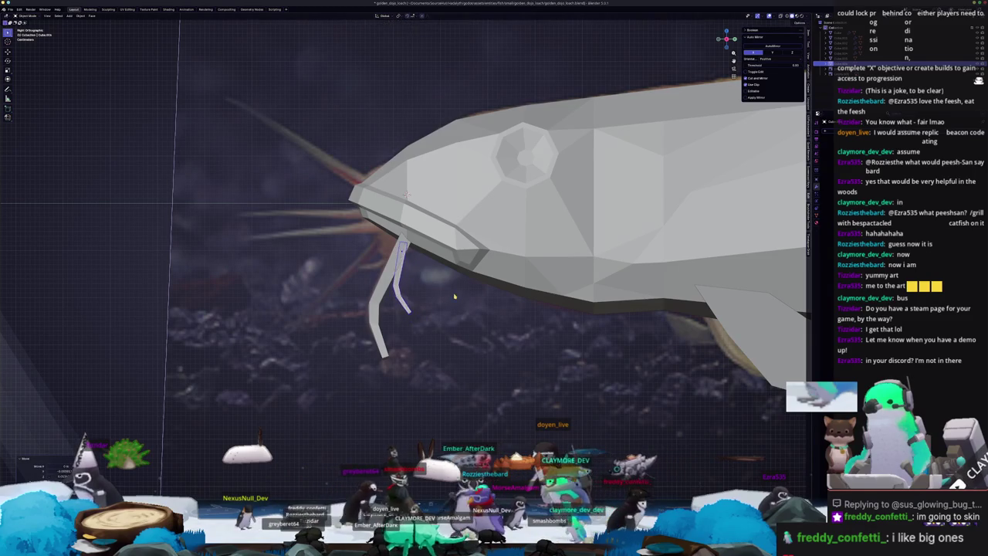
left_click(453, 301)
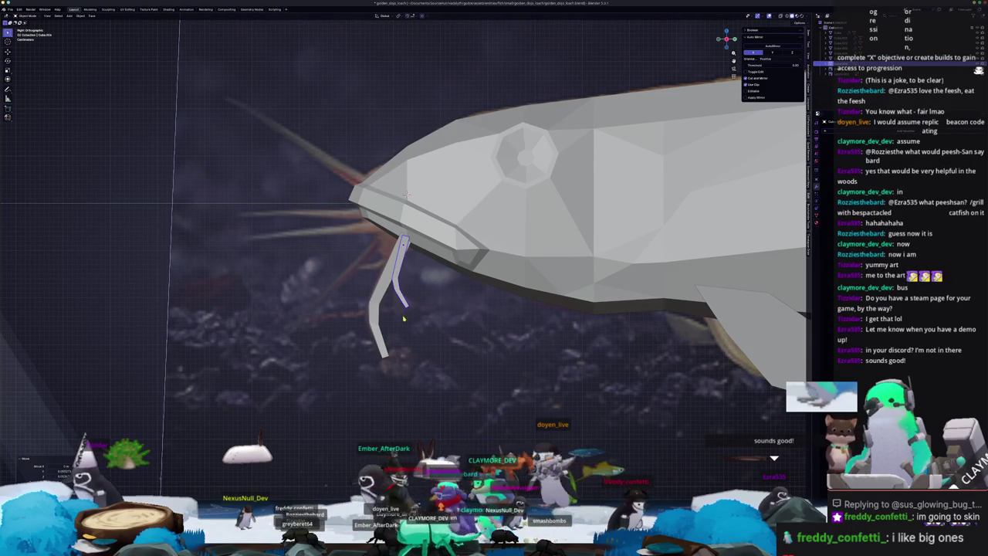
- Rotate the barbel copy around the Y axis to a new angle beneath the mouth
middle_click_drag(403, 317, 463, 318)
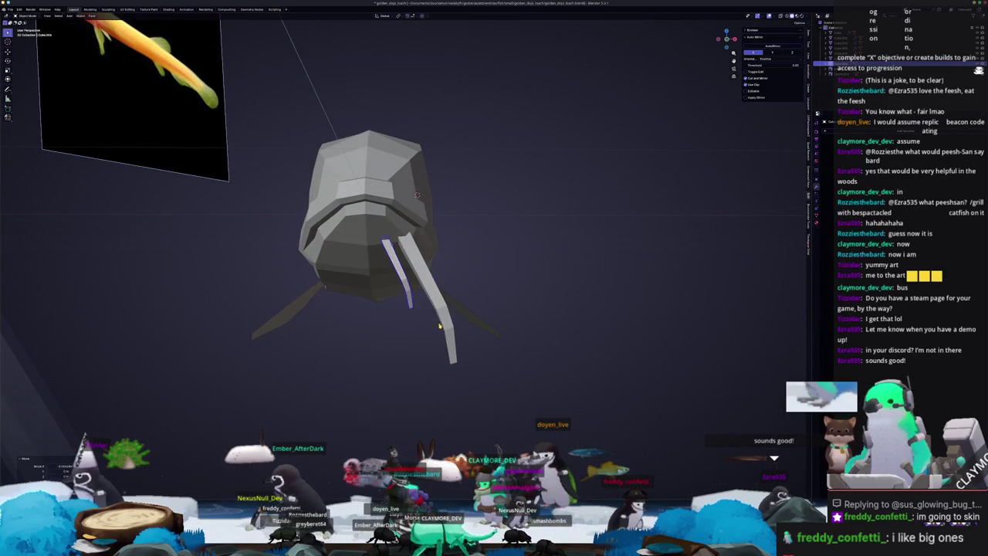
middle_click_drag(428, 342, 404, 331)
key("y")
left_click(434, 369)
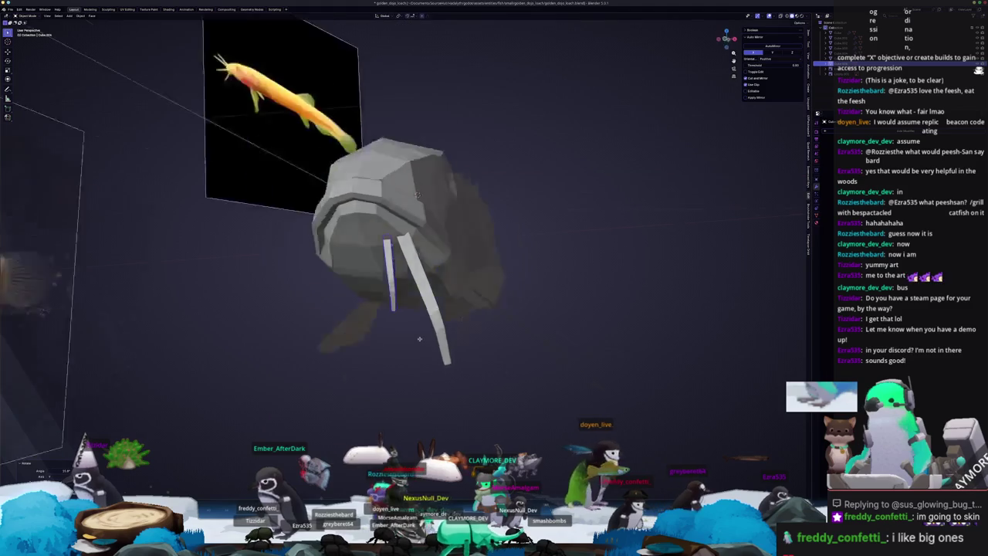
key("KP_3")
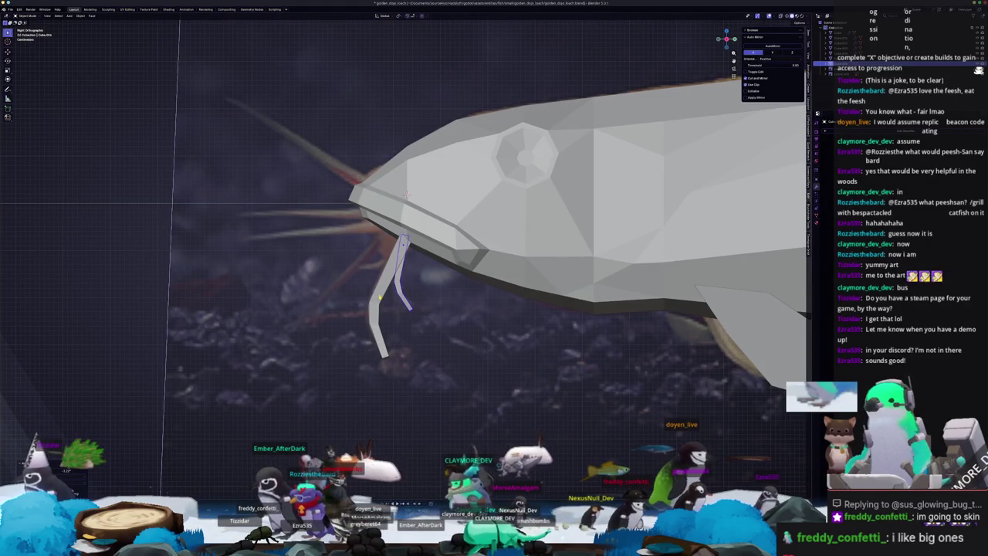
scroll(405, 195, "down", 3)
middle_click_drag(405, 195, 431, 271)
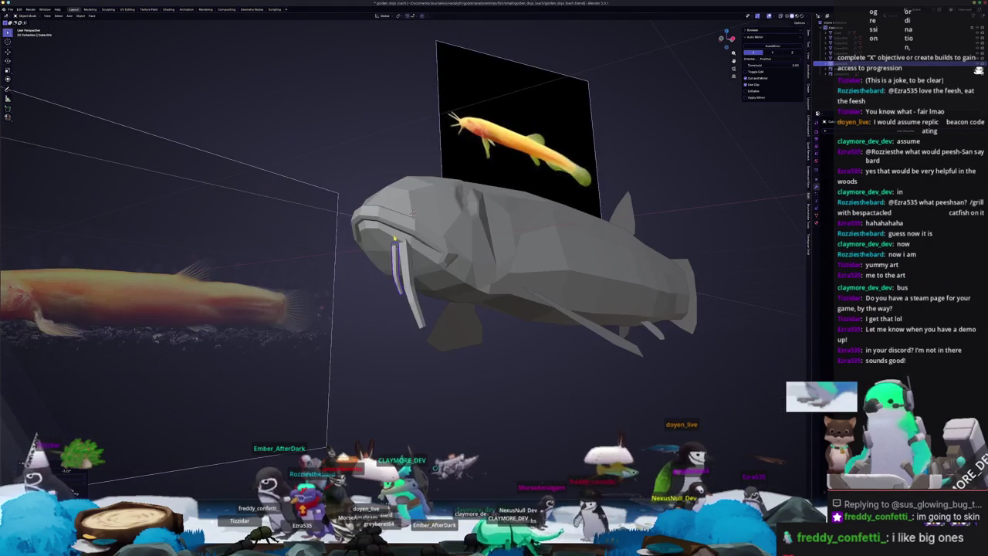
- In Object Mode, add a new cube, shrink it, and move it to the mouth corner
key("Tab")
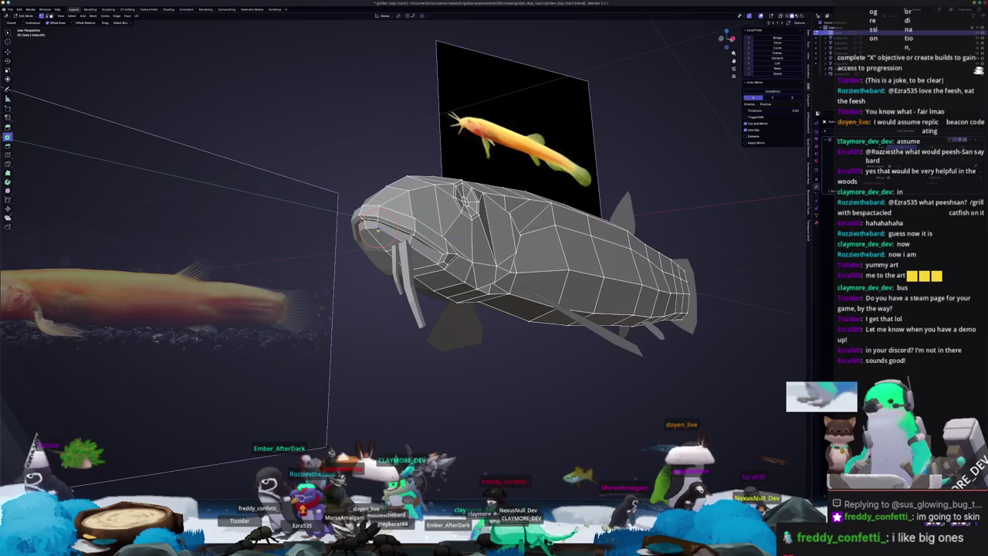
key("KP_3")
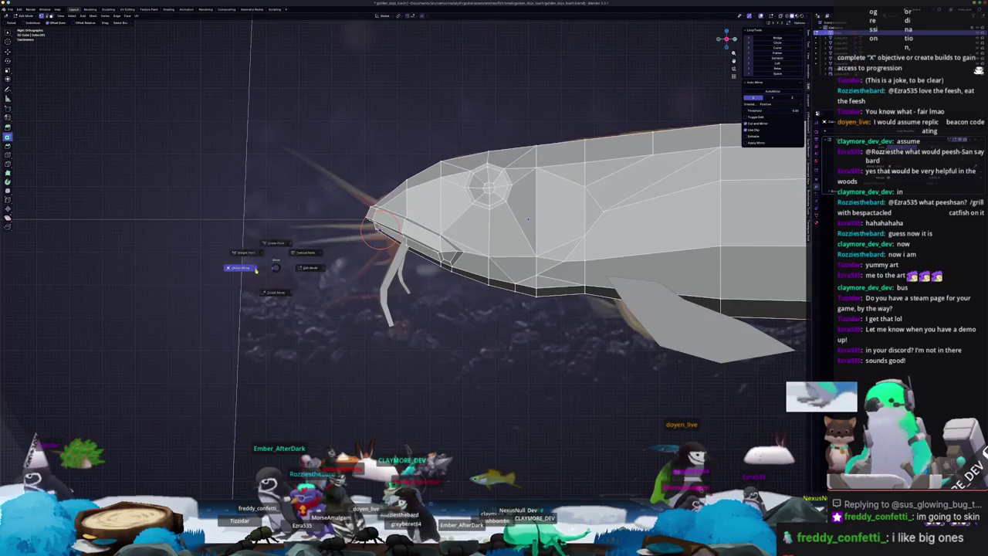
key("Tab")
scroll(265, 269, "up", 1)
key("shift+a")
left_click(330, 261)
key("s")
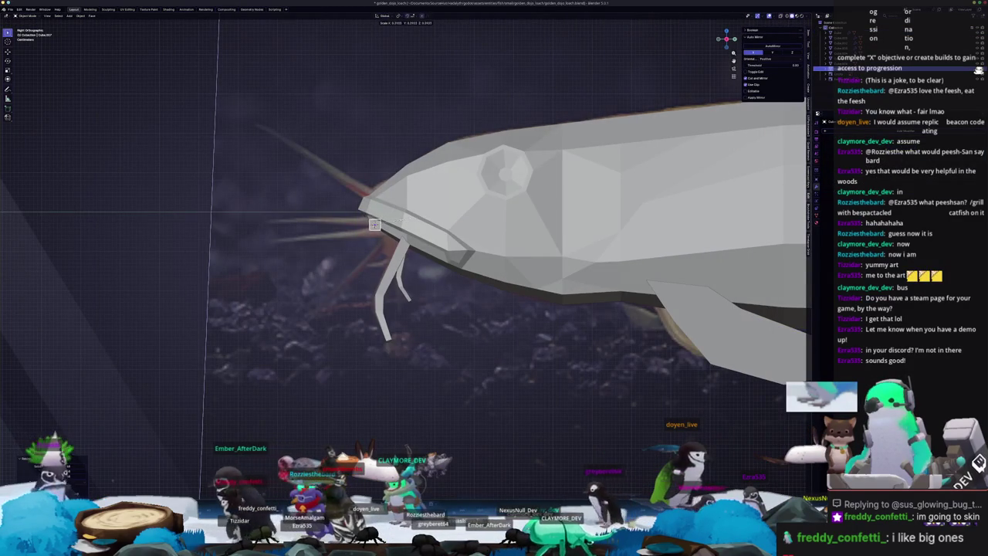
key("g")
left_click(391, 237)
key("r")
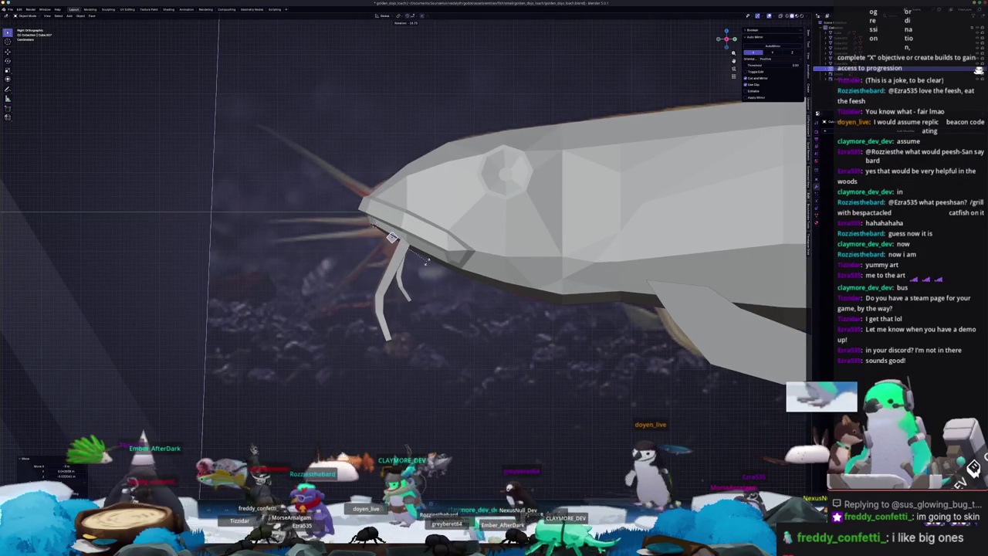
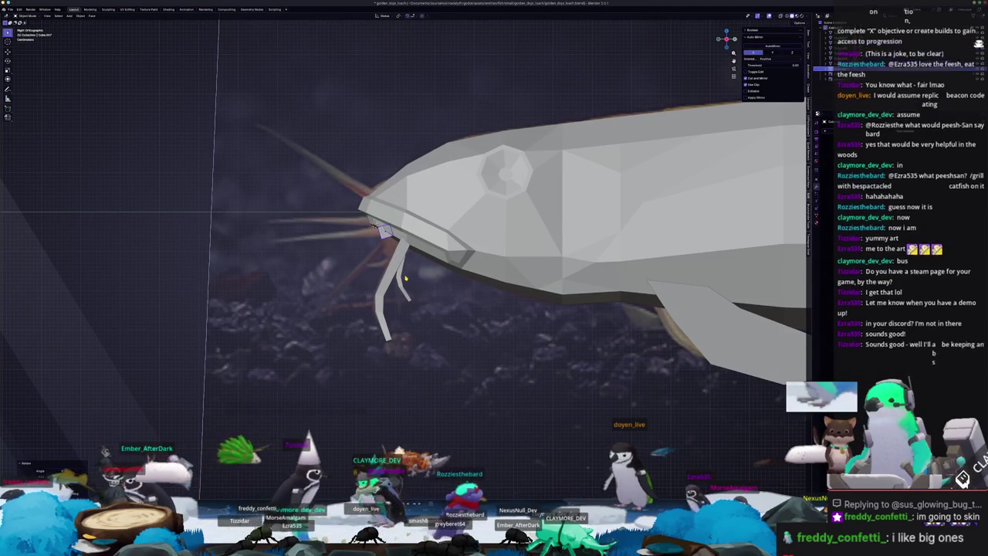
- Enter Edit Mode with X-ray on and reposition the catfish's nose face over the reference
left_click(404, 274)
scroll(405, 274, "up", 1)
key("Tab")
key("alt+z")
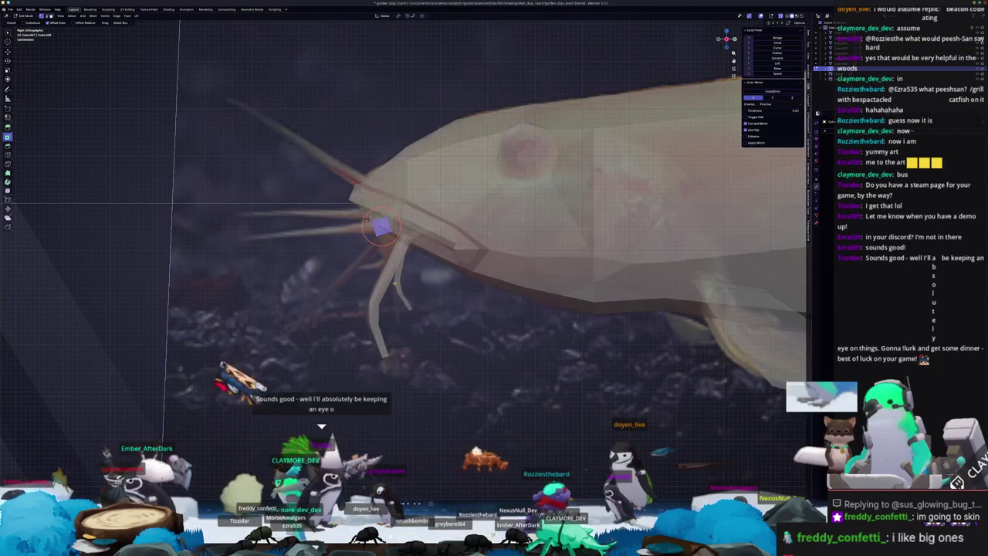
scroll(378, 228, "up", 1)
scroll(379, 228, "up", 1)
left_click(405, 258)
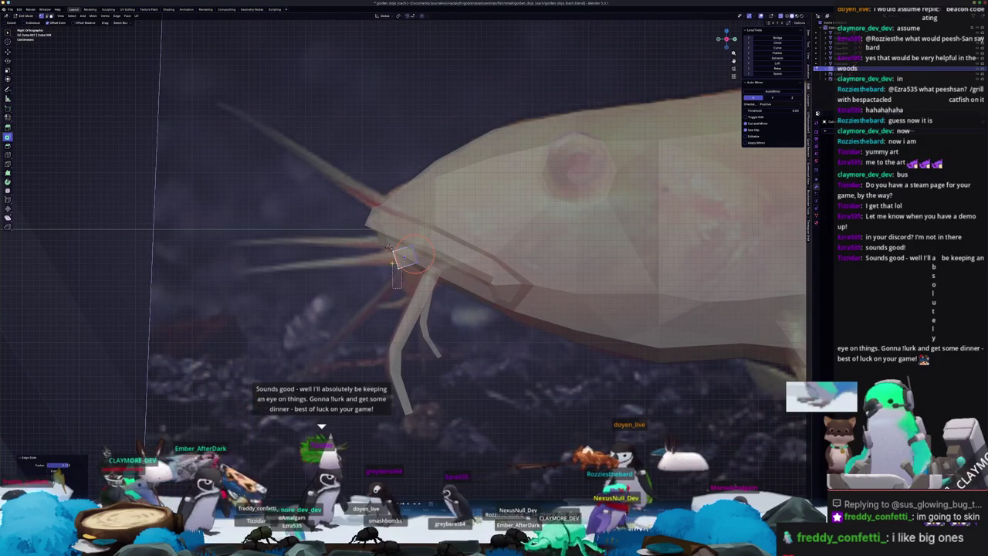
key("g")
left_click(371, 242)
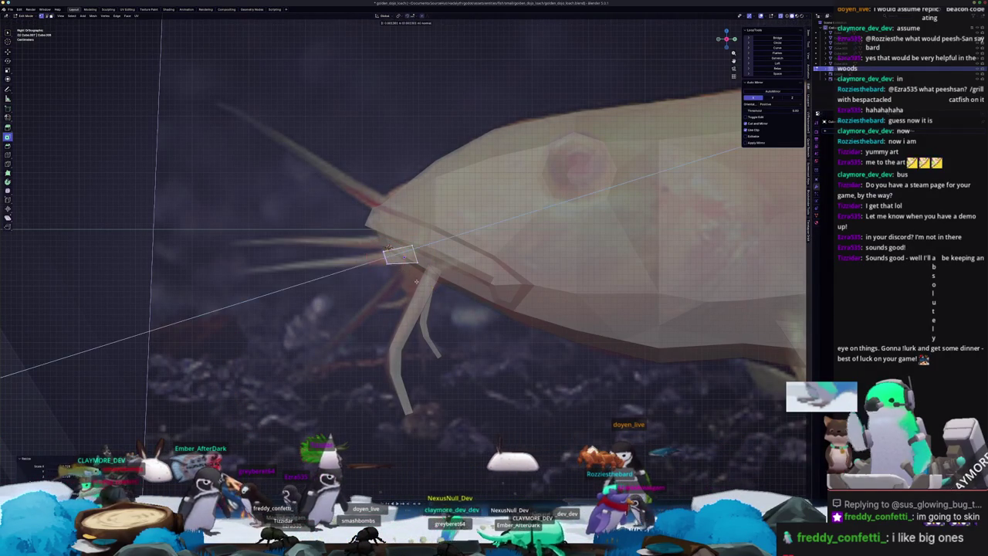
- Extrude a whisker from the nose face, set its length and angle, and raise its base vertex vertically
key("e")
left_click(244, 270)
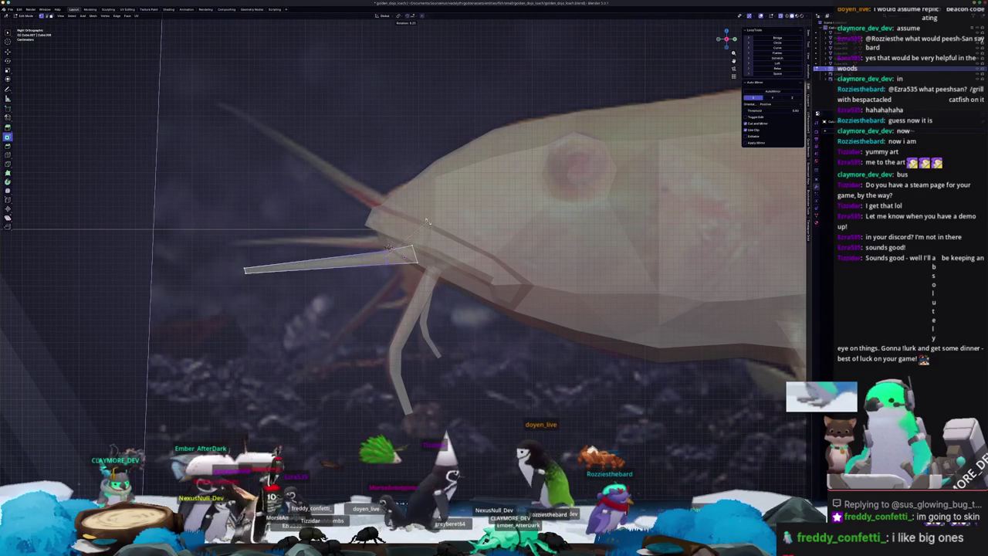
left_click(386, 260)
left_click(389, 246)
key("g")
key("z")
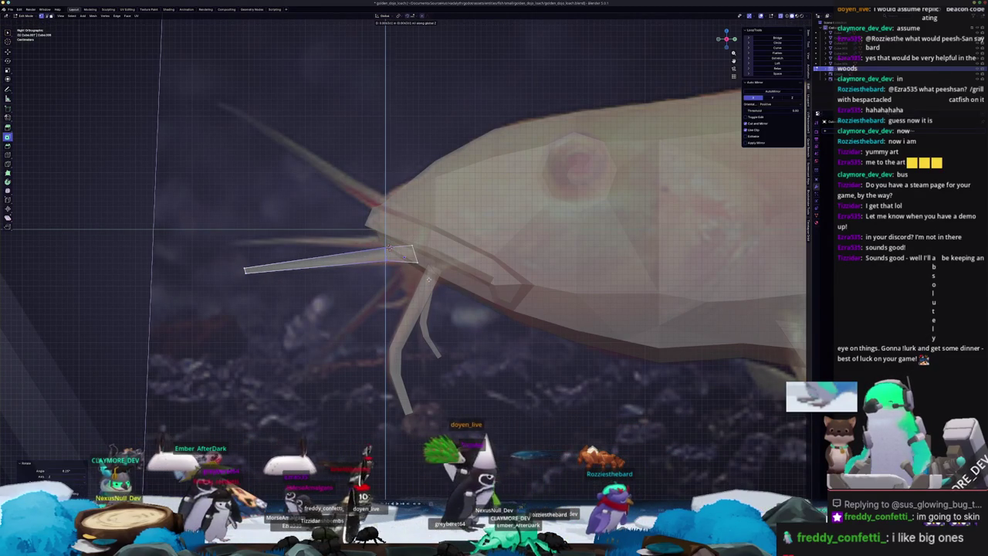
- Rotate the barbel and shift it along the X axis to follow the reference whisker
middle_click_drag(390, 247, 484, 245, "shift")
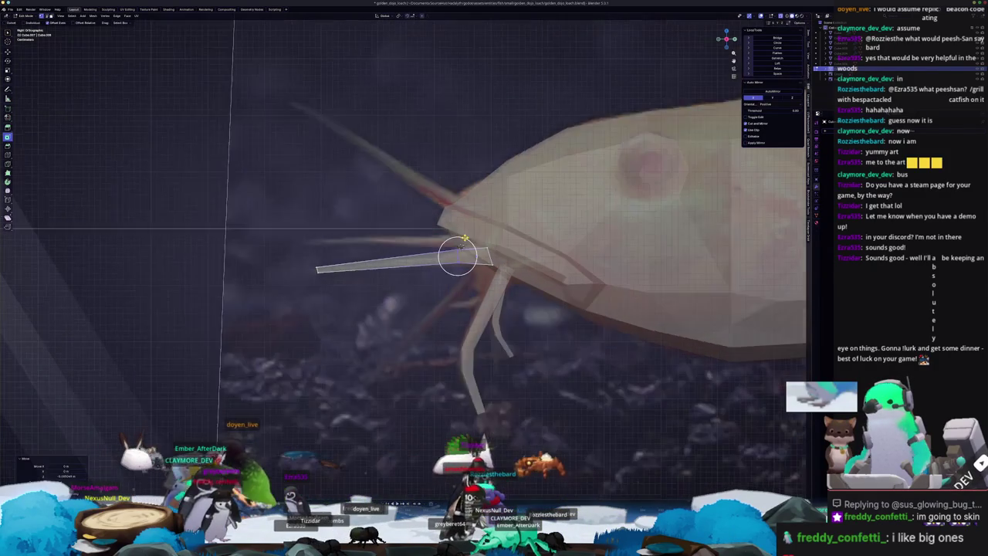
middle_click_drag(483, 244, 395, 220)
middle_click_drag(512, 263, 526, 256)
key("r")
left_click(526, 255)
key("g")
key("x")
left_click(397, 236)
mouse_move(404, 249)
middle_mouse_down()
mouse_move(510, 245)
mouse_move(494, 225)
middle_mouse_up()
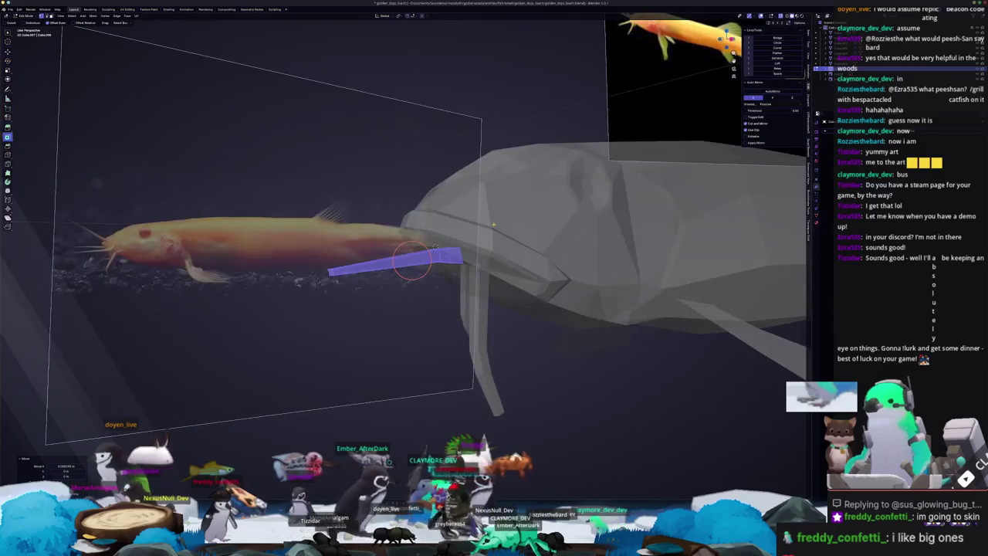
- Move the barbel along the X axis until its base sits against the catfish's mouth
key("g")
key("x")
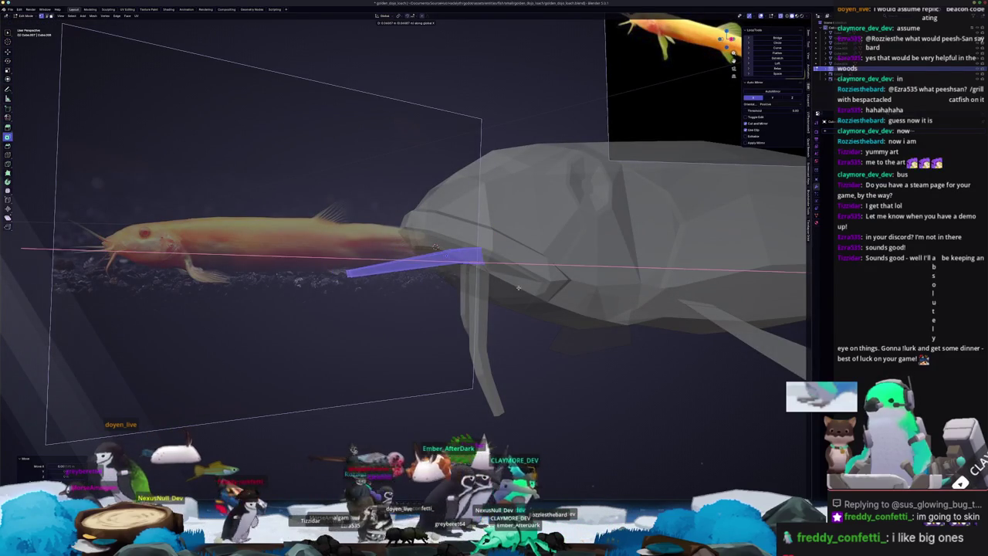
middle_click_drag(550, 292, 571, 283)
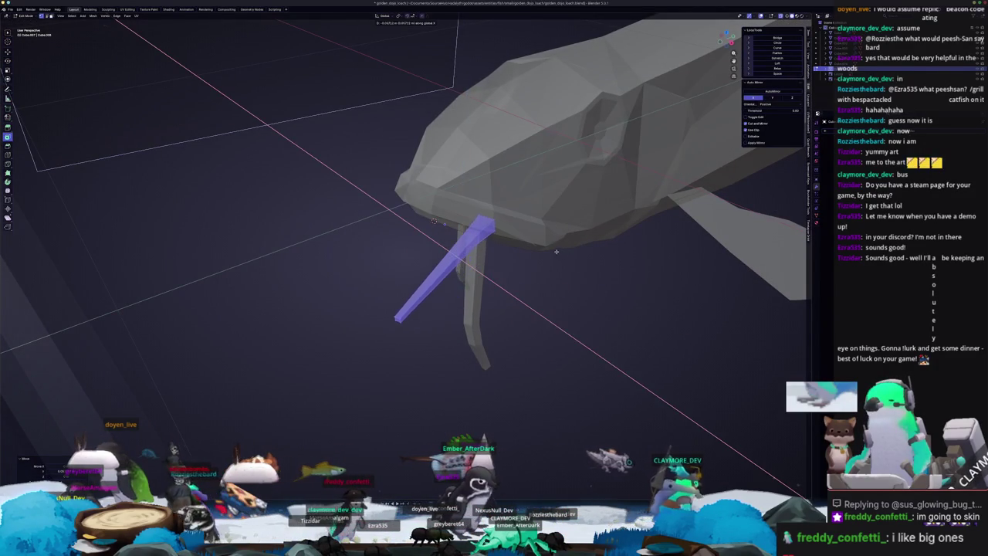
left_click(553, 304)
mouse_move(553, 303)
middle_mouse_down()
mouse_move(494, 280)
mouse_move(508, 277)
mouse_move(516, 286)
mouse_move(474, 275)
middle_mouse_up()
key("g")
key("x")
left_click(526, 292)
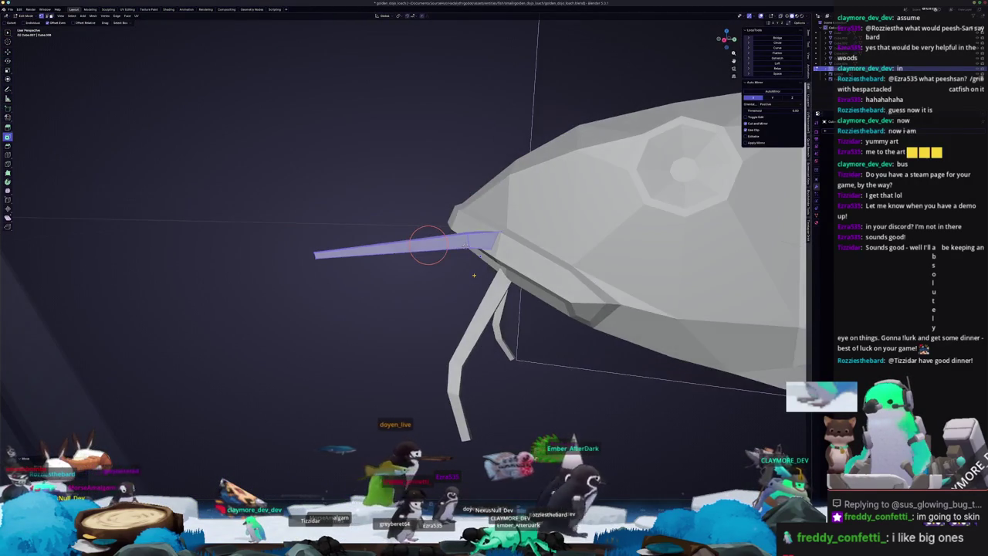
- In side view with X-ray, edge-slide the barbel's loop to taper it along its length
key("KP_3")
key("alt+z")
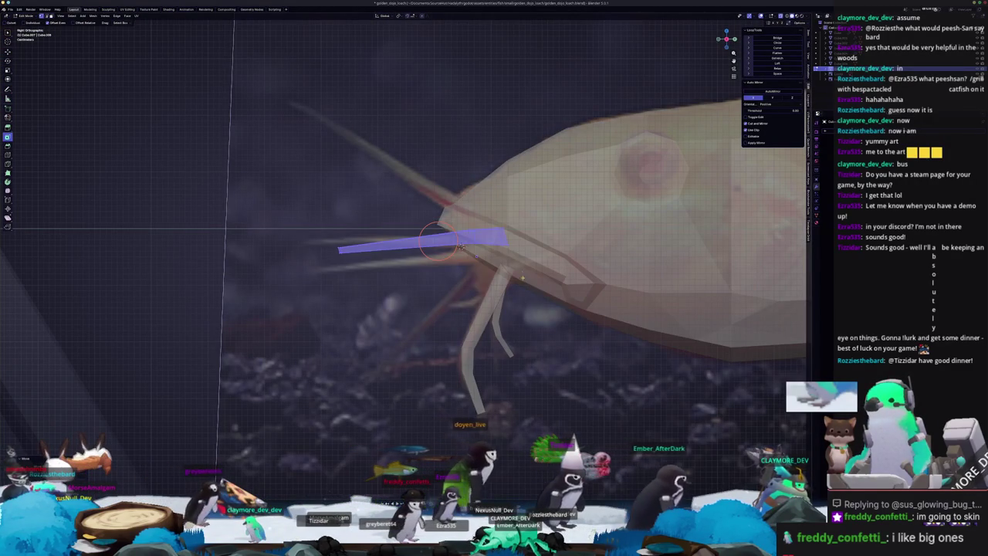
key("g")
key("g")
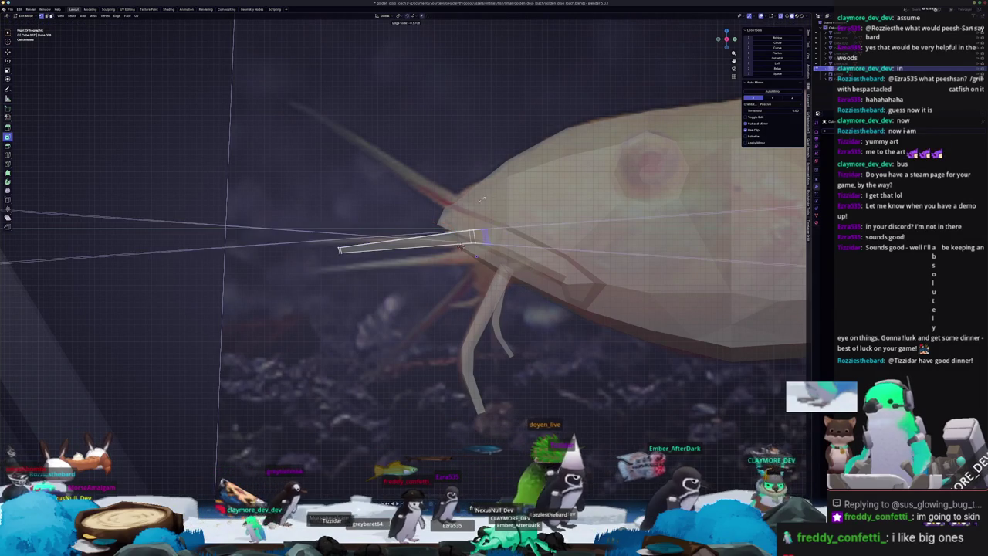
left_click(498, 203)
key("Tab")
key("alt+z")
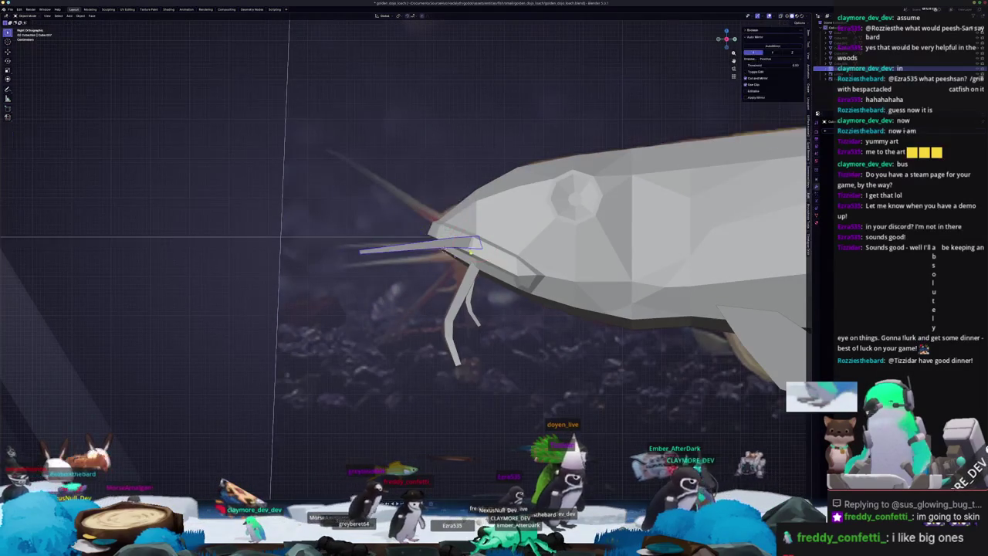
key("alt+z")
key("Tab")
scroll(491, 252, "up", 2)
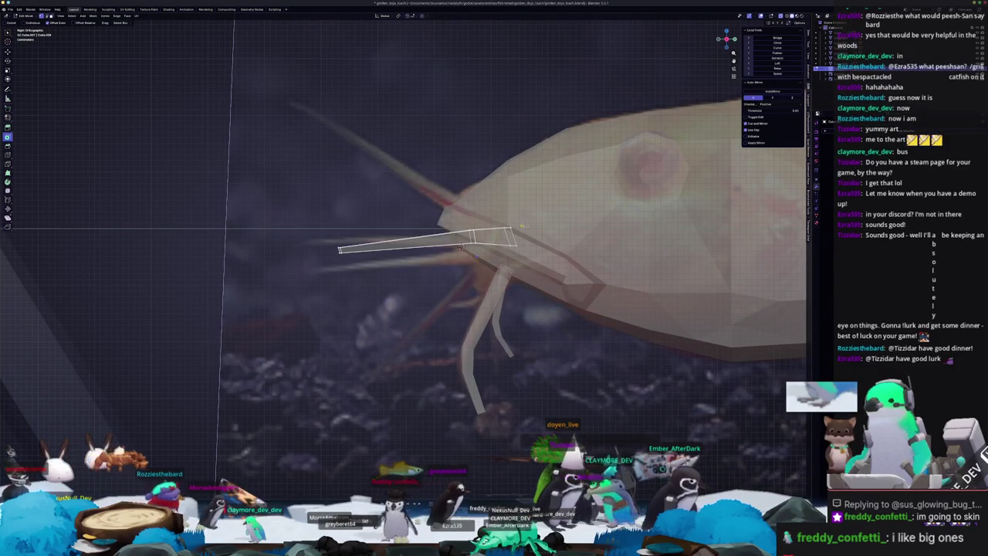
scroll(461, 247, "up", 1)
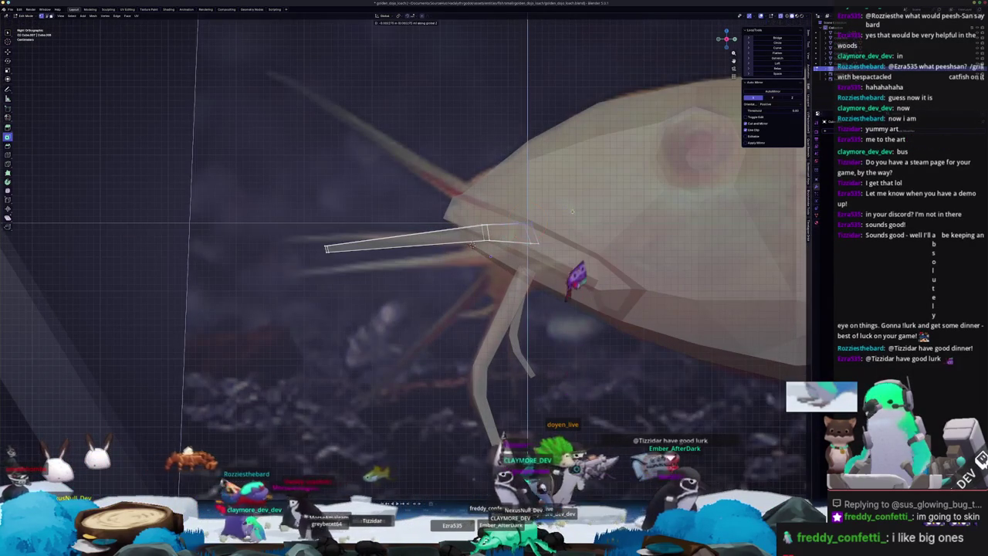
- Check the slim barbel with X-ray off and on, then leave Edit Mode in side view
key("alt+z")
key("Tab")
scroll(349, 238, "down", 1)
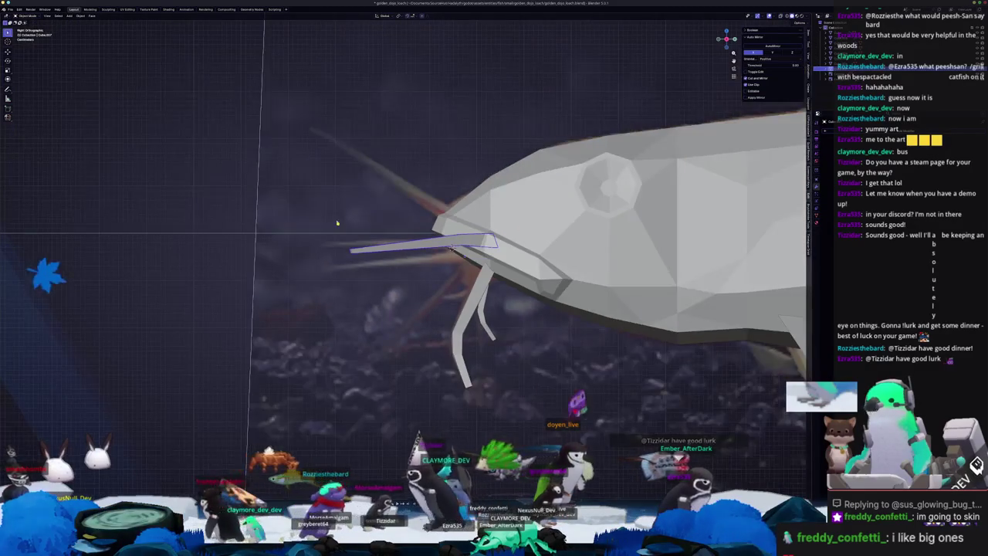
key("Tab")
key("alt+z")
key("g")
key("Escape")
key("Tab")
middle_click_drag(300, 230, 309, 261)
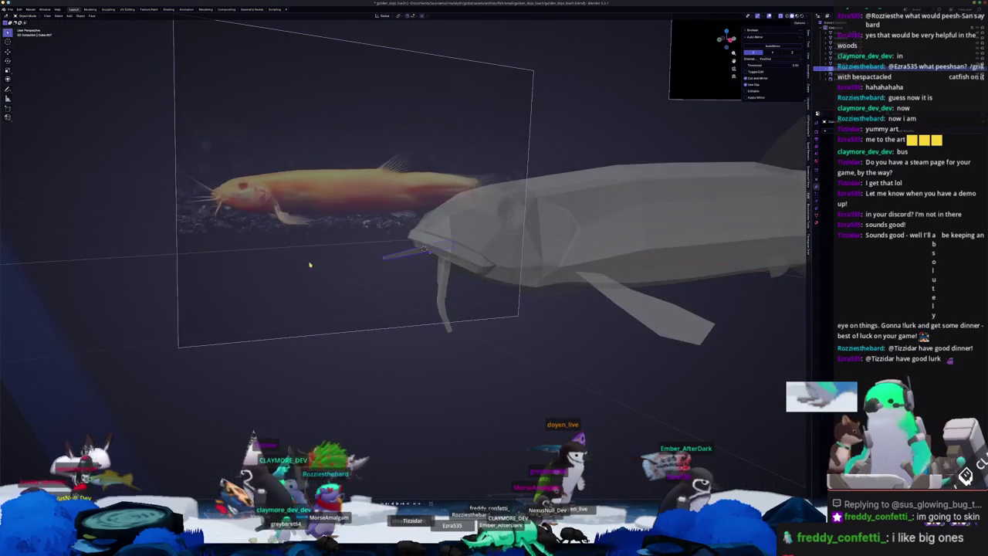
key("ctrl+Tab")
middle_click_drag(218, 284, 319, 279)
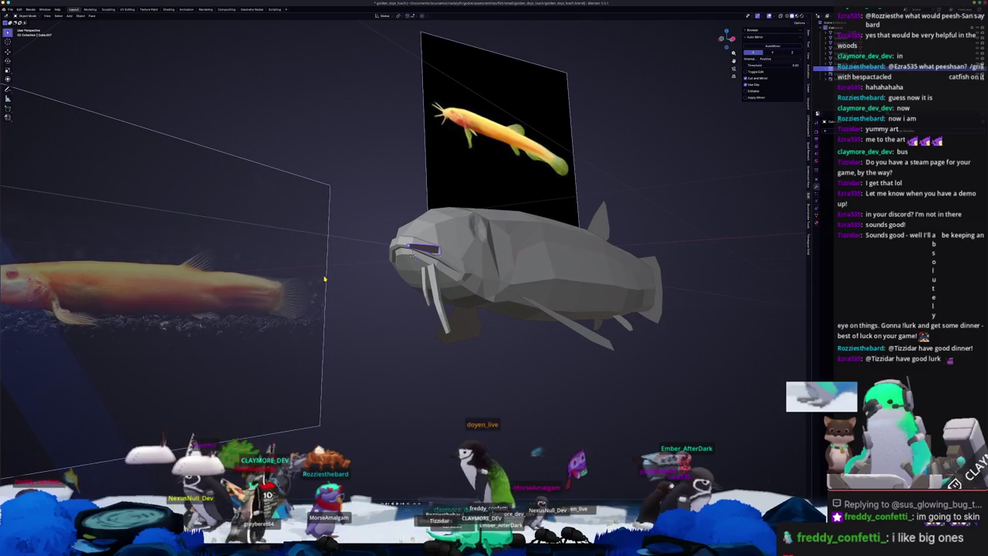
key("KP_3")
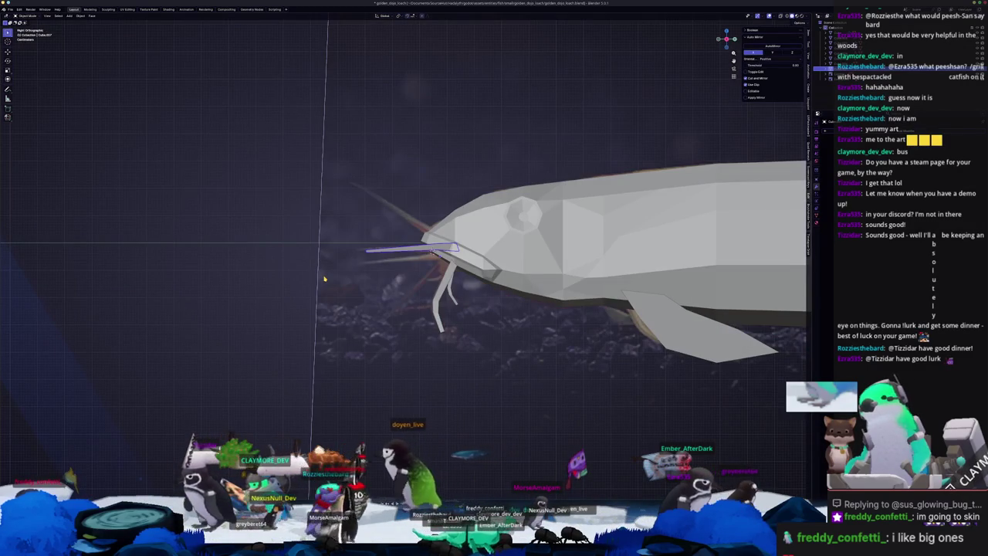
- Duplicate the barbel and rotate the copy steeply upward in side view
key("shift+d")
key("Escape")
mouse_move(324, 279)
middle_mouse_down()
mouse_move(481, 262)
mouse_move(463, 254)
mouse_move(455, 269)
mouse_move(493, 289)
middle_mouse_up()
key("r")
key("x")
key("Escape")
key("KP_3")
scroll(493, 290, "up", 4)
scroll(479, 232, "up", 2)
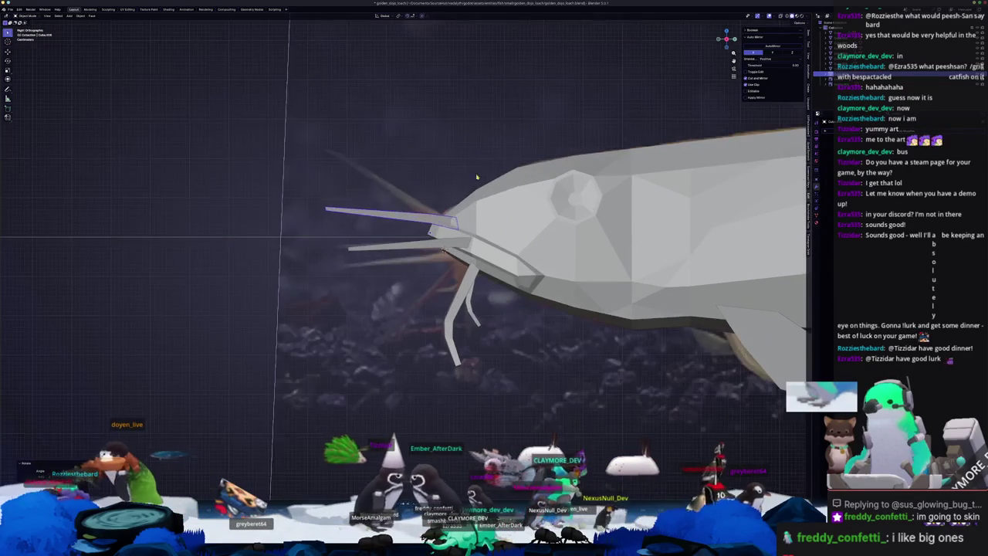
key("r")
key("Return")
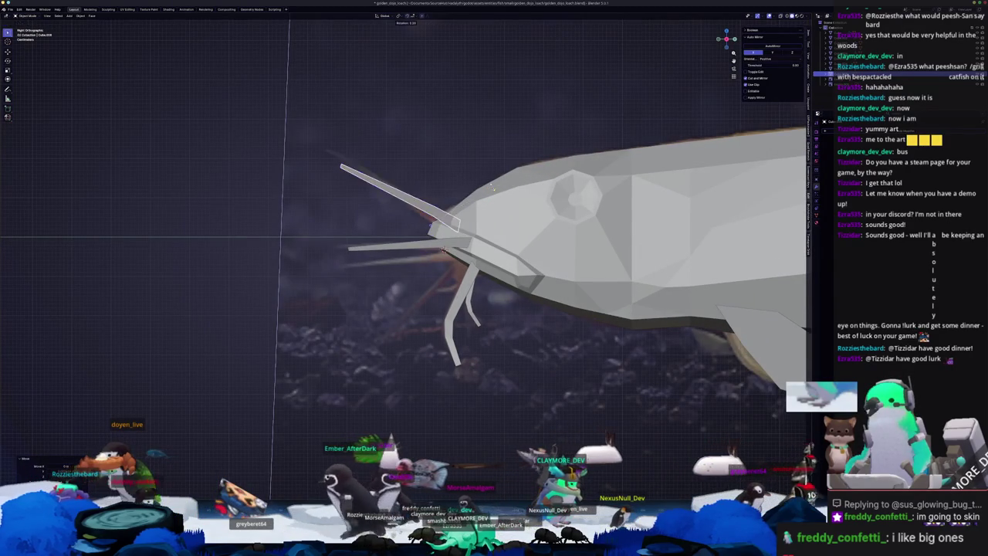
- Reposition the new whisker's tip vertex in Edit Mode, then view the whole catfish
key("Tab")
key("g")
left_click(493, 207)
scroll(429, 219, "down", 1)
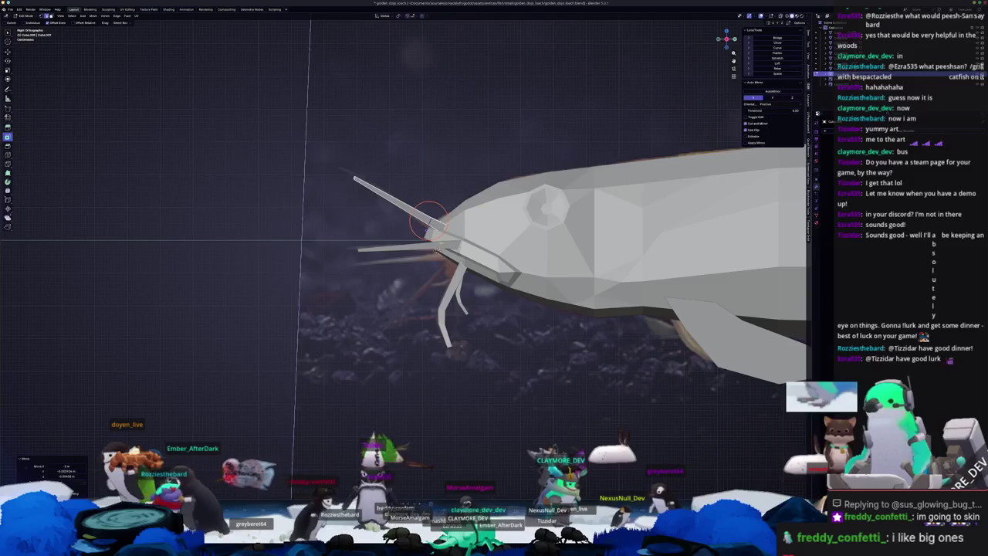
key("Tab")
middle_click_drag(429, 219, 466, 261)
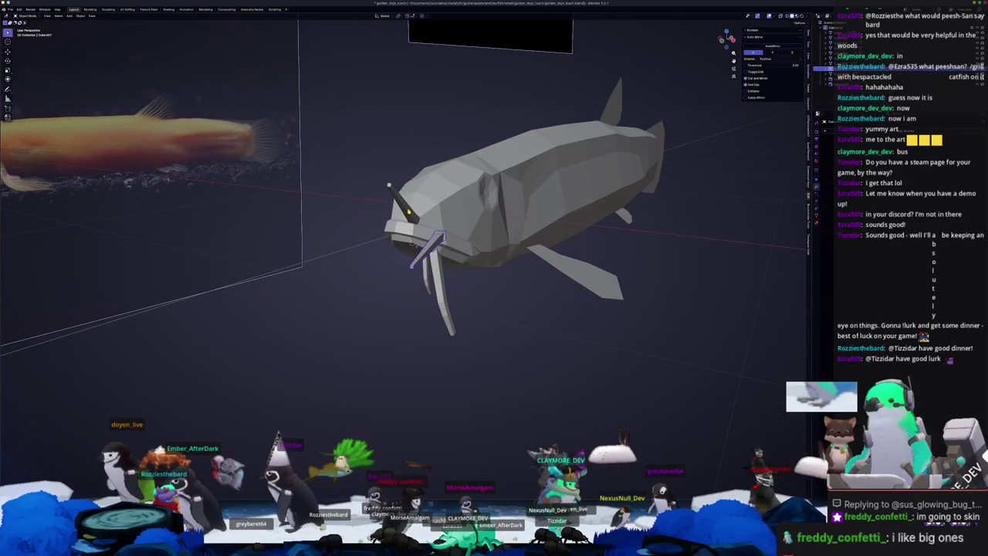
middle_click_drag(389, 185, 397, 219)
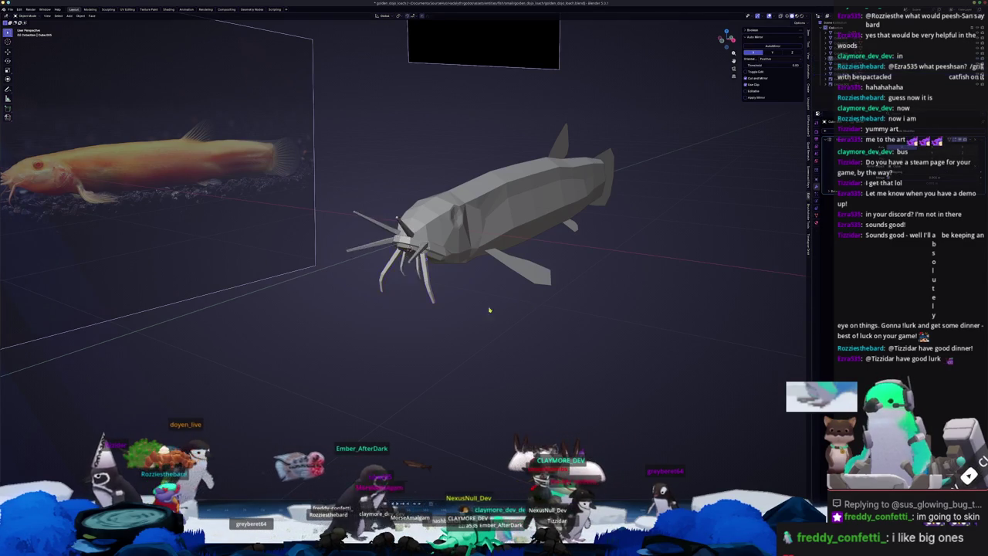
- Select the short whisker piece and look it over from a side angle
scroll(424, 312, "up", 4)
middle_click_drag(401, 293, 424, 312)
scroll(424, 312, "down", 2)
scroll(424, 312, "up", 1)
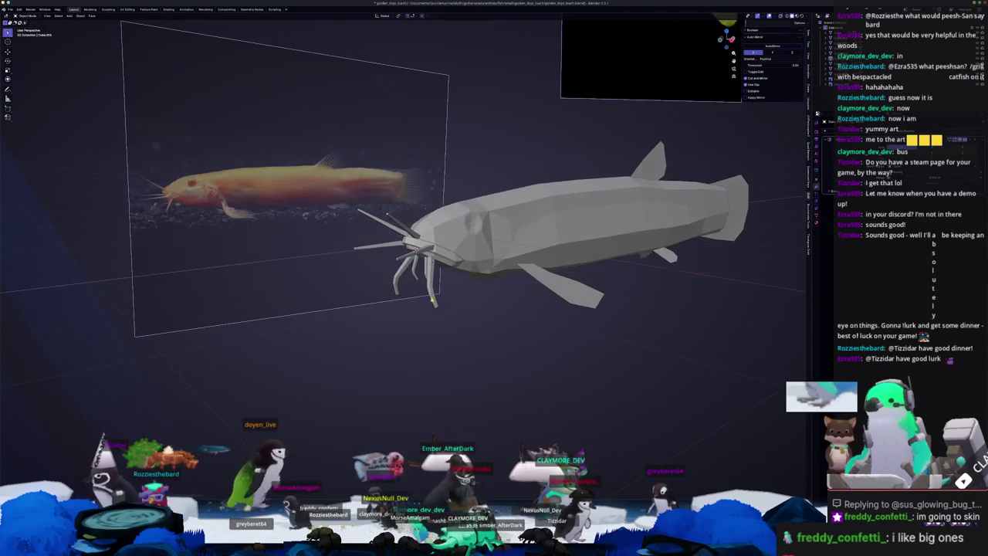
scroll(424, 312, "up", 1)
left_click(416, 276)
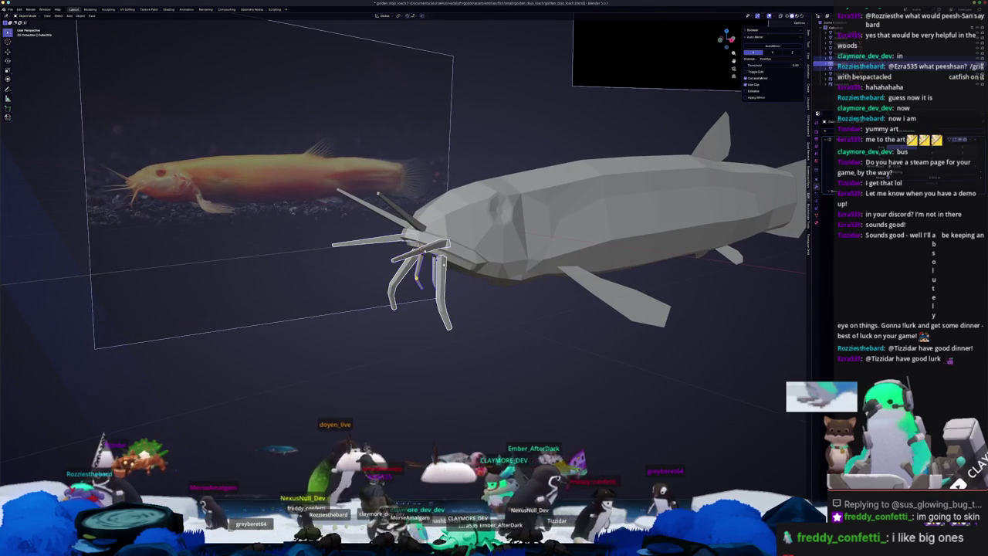
middle_click_drag(405, 207, 479, 303)
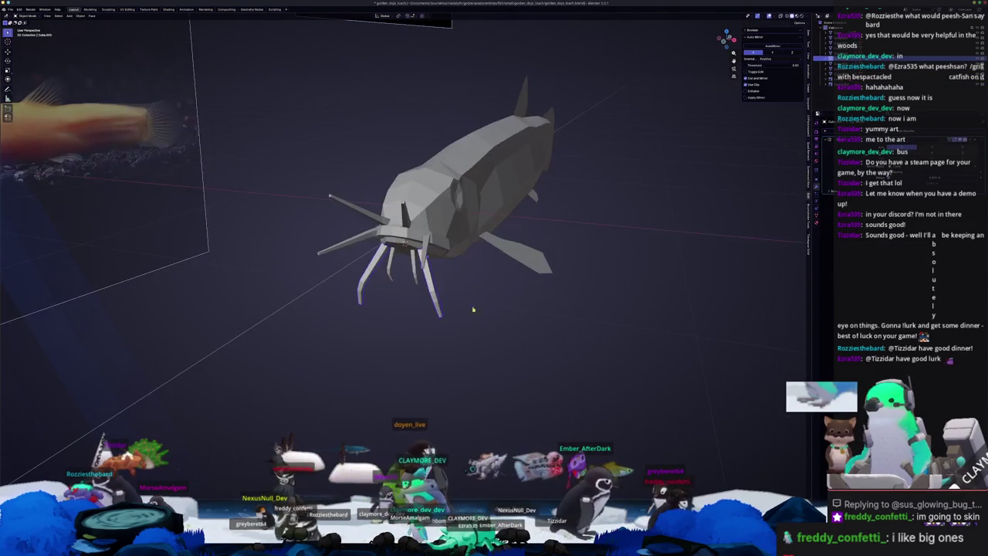
middle_click_drag(395, 271, 427, 208)
key("Tab")
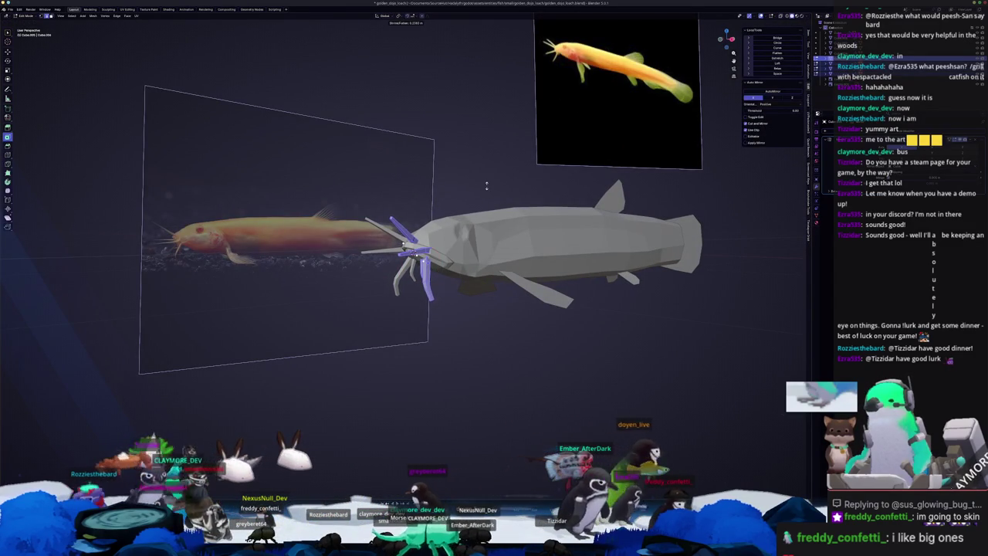
key("Tab")
scroll(488, 203, "up", 2)
scroll(494, 231, "up", 3)
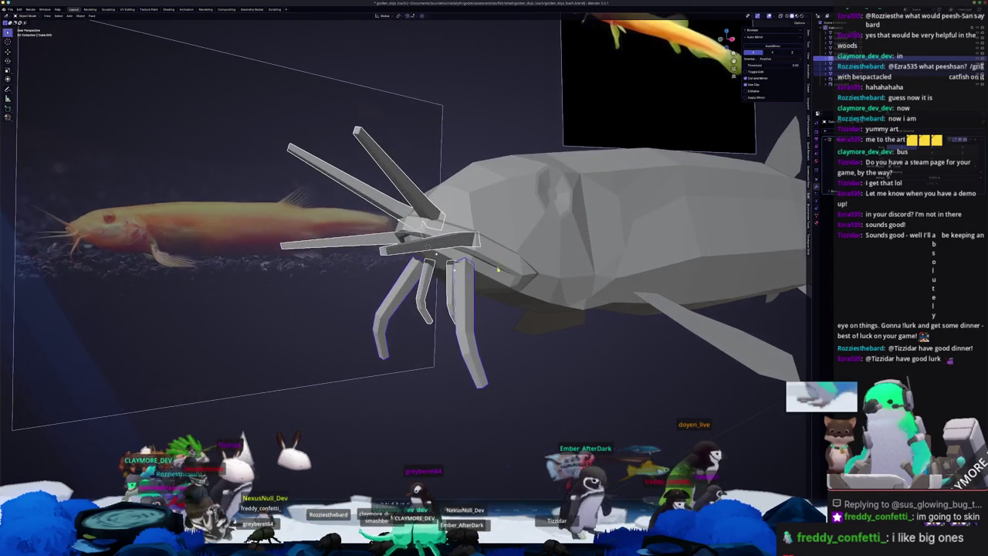
- With X-ray on, delete the hidden face where a whisker meets the head, back in Object Mode
key("Tab")
mouse_move(506, 287)
middle_mouse_down()
mouse_move(432, 307)
mouse_move(479, 325)
middle_mouse_up()
key("alt+a")
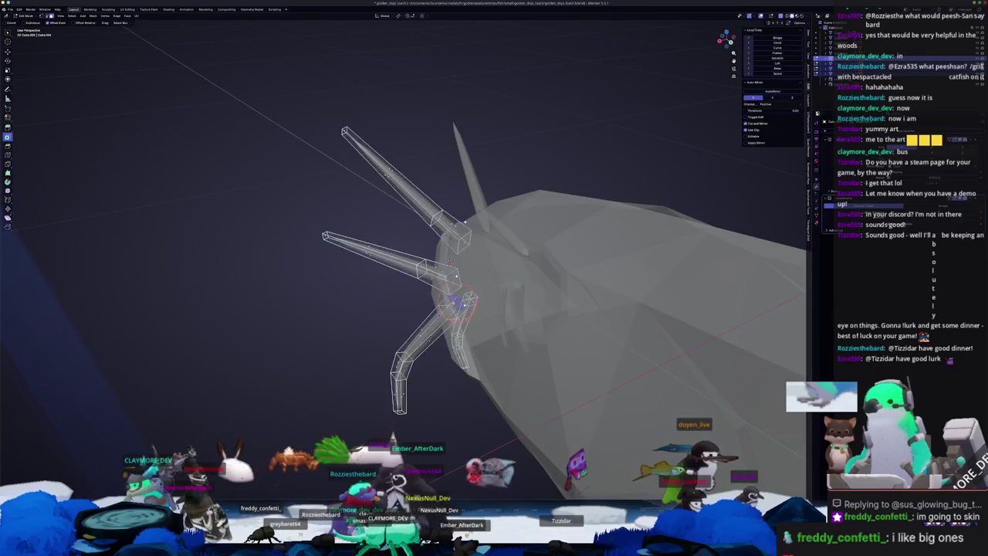
key("alt+z")
left_click(506, 338)
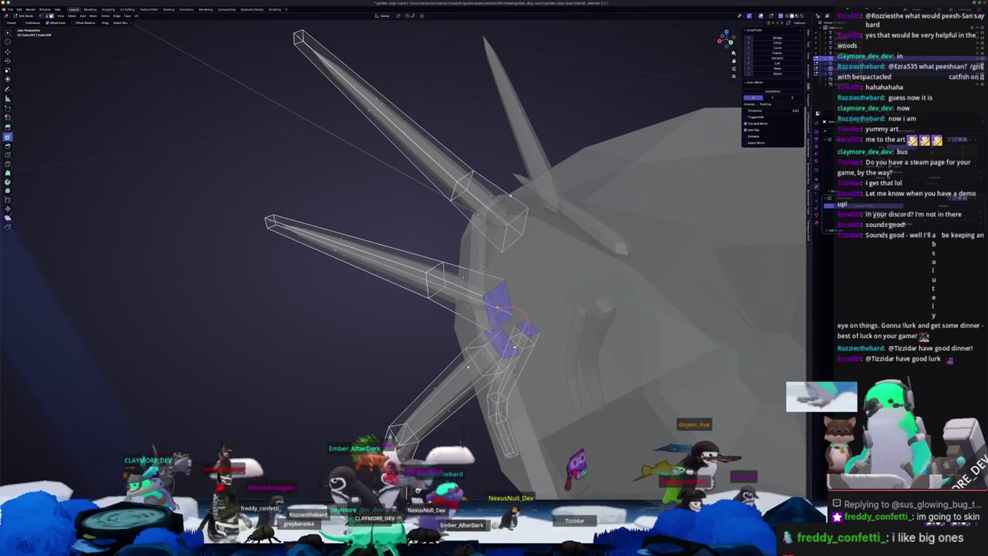
key("x")
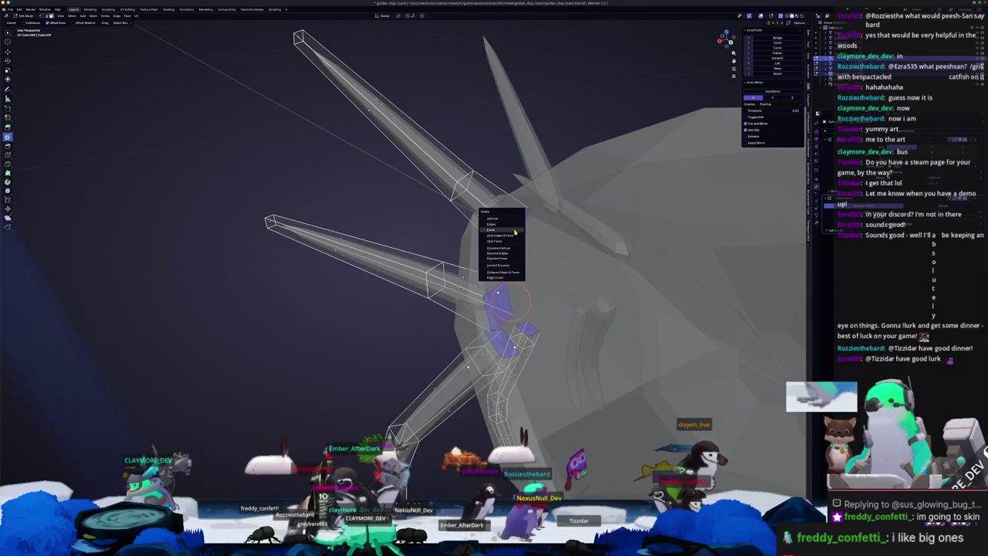
left_click(515, 232)
key("Tab")
scroll(515, 232, "down", 3)
mouse_move(515, 232)
middle_mouse_down()
mouse_move(464, 335)
mouse_move(533, 327)
middle_mouse_up()
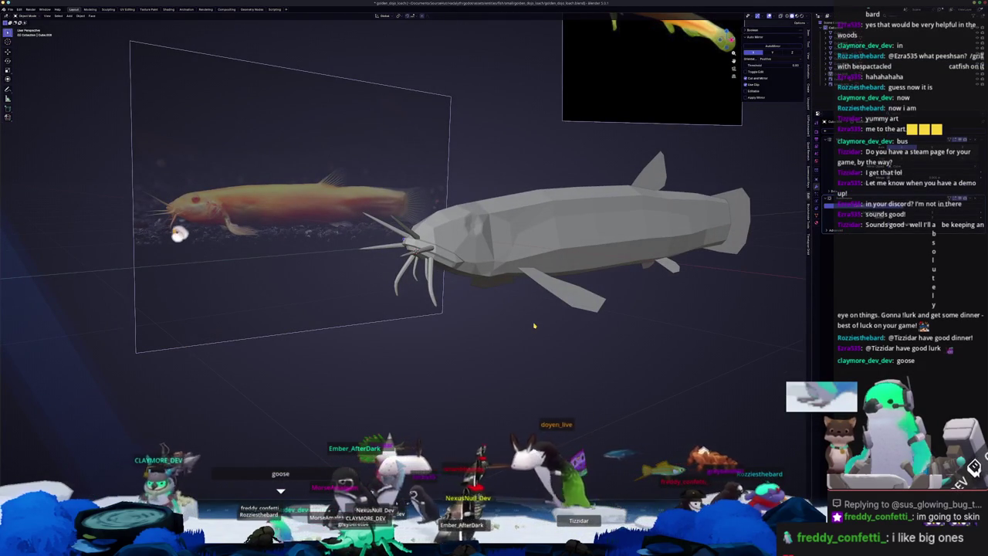
- Apply Shade Smooth to the catfish and enter Edit Mode to inspect the head
right_click(547, 257)
left_click(518, 255)
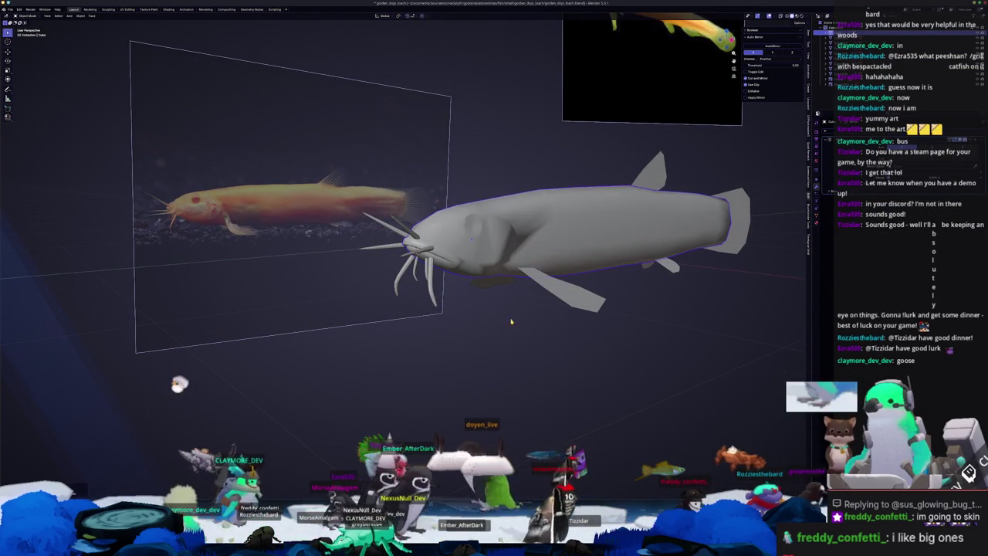
key("Tab")
scroll(518, 251, "up", 5)
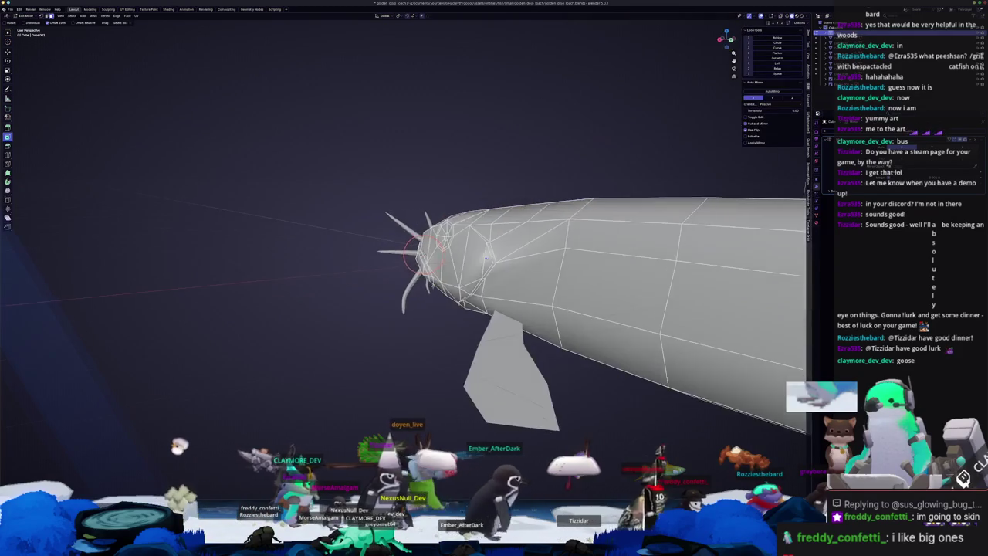
mouse_move(510, 255)
middle_mouse_down()
mouse_move(485, 247)
mouse_move(544, 187)
middle_mouse_up()
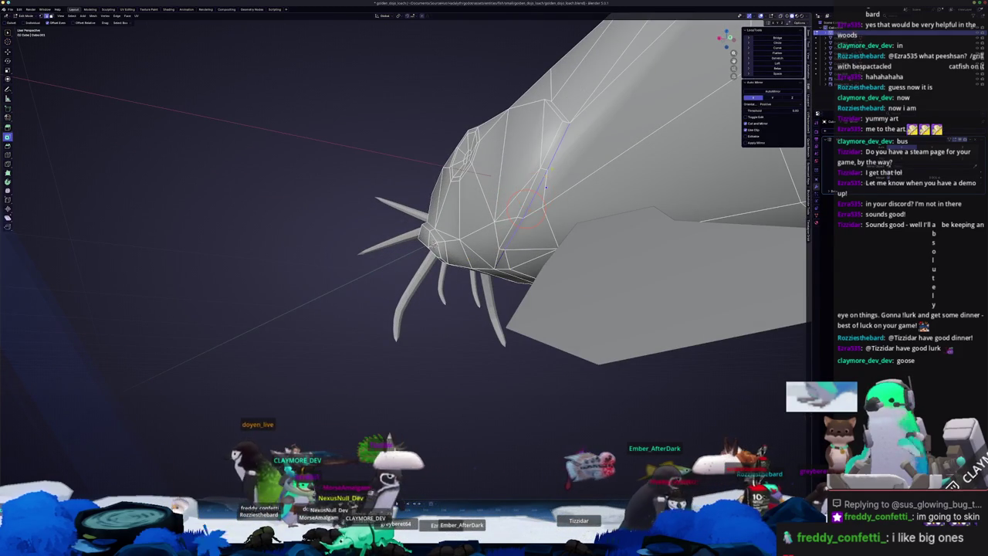
middle_click_drag(545, 187, 502, 316)
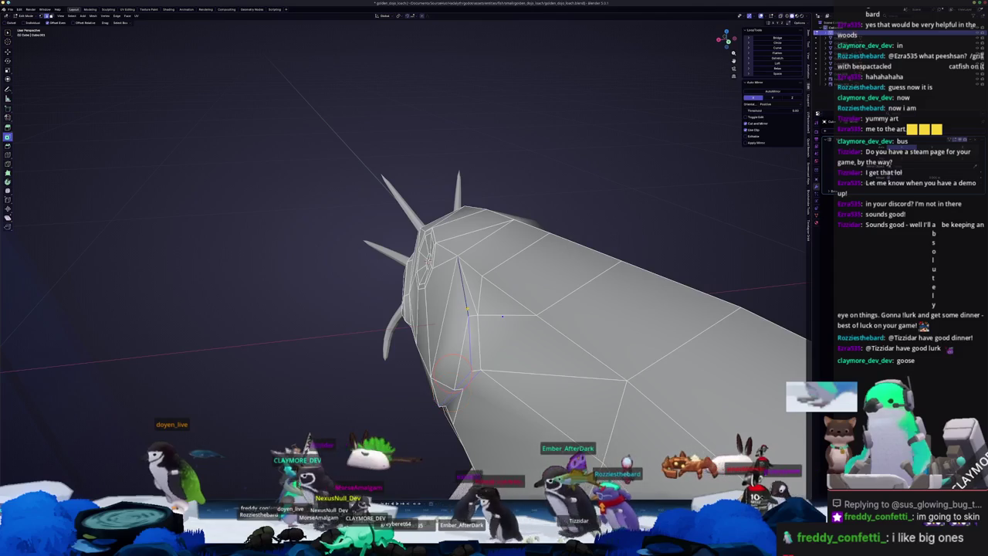
- Select edge loops around the catfish head using the edge operations menu, then exit Edit Mode
right_click(474, 308)
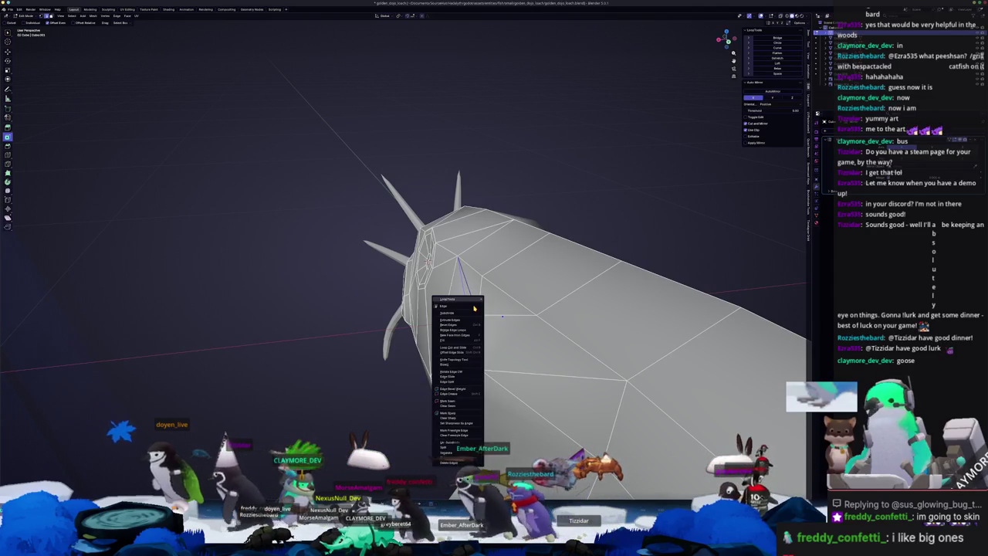
left_click(457, 416)
mouse_move(456, 416)
middle_mouse_down()
mouse_move(485, 328)
mouse_move(573, 401)
middle_mouse_up()
key("Tab")
scroll(485, 328, "up", 3)
key("Tab")
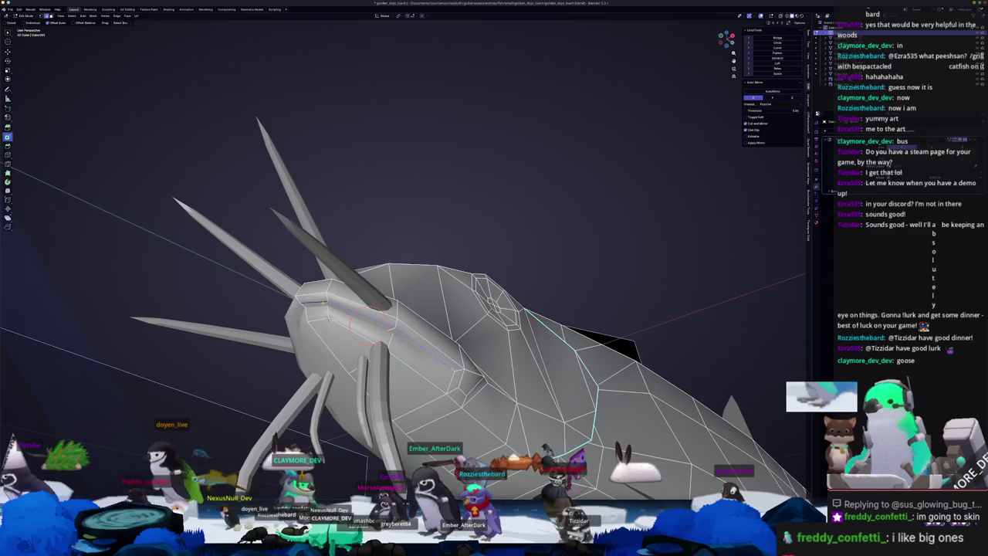
right_click(329, 315)
left_click(309, 309)
middle_click_drag(309, 309, 346, 303)
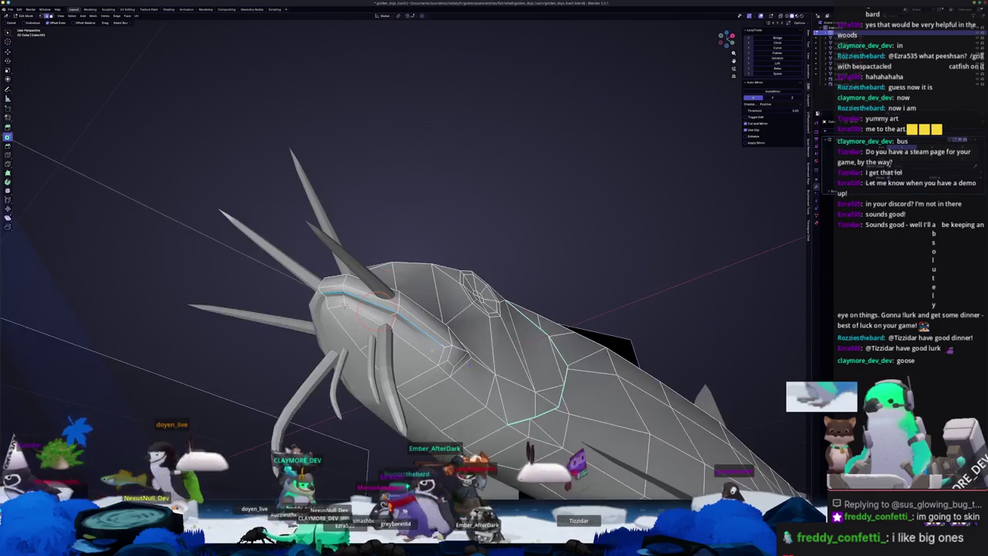
right_click(440, 353)
left_click(437, 353)
mouse_move(437, 353)
middle_mouse_down()
mouse_move(409, 333)
mouse_move(398, 339)
mouse_move(418, 389)
mouse_move(443, 405)
mouse_move(454, 413)
mouse_move(490, 398)
middle_mouse_up()
right_click(401, 349)
key("Tab")
- Select the catfish and choose an option from its object context menu
scroll(492, 392, "up", 3)
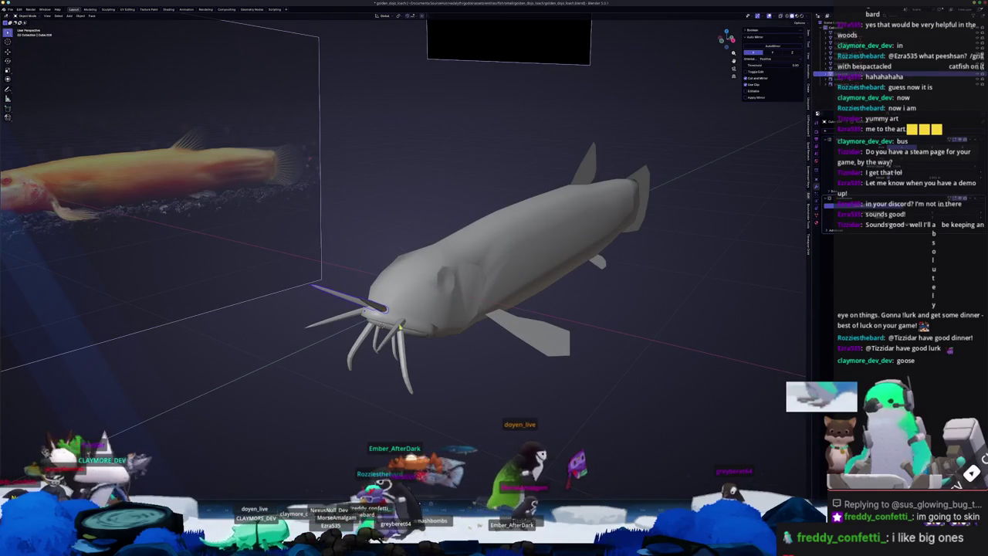
left_click(349, 301)
right_click(349, 302)
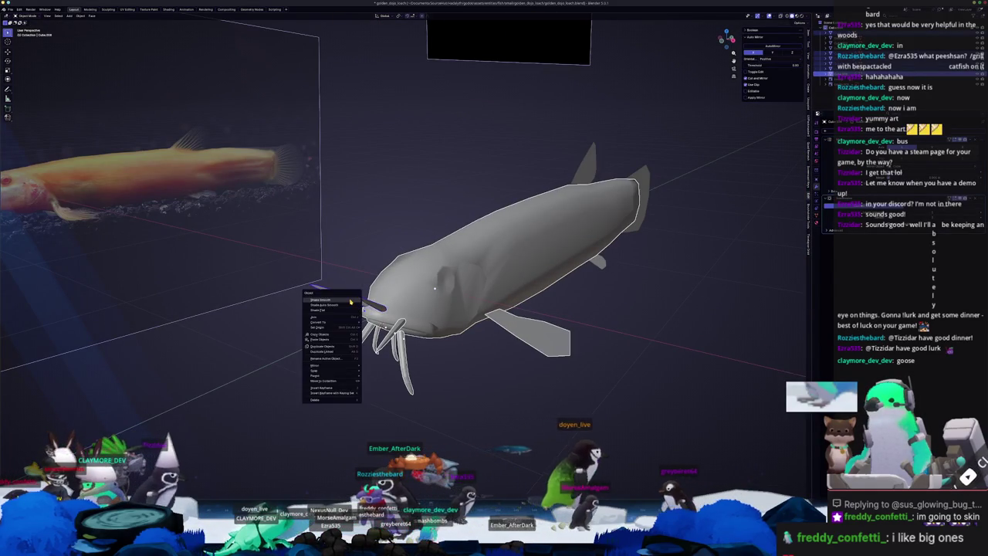
left_click(456, 360)
mouse_move(456, 360)
middle_mouse_down()
mouse_move(464, 353)
mouse_move(363, 384)
middle_mouse_up()
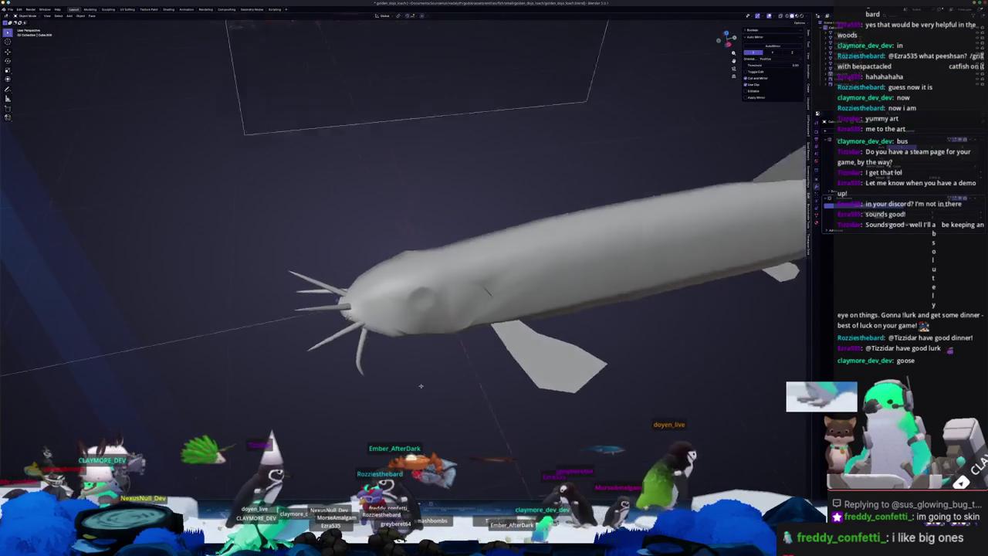
- Expand the extra object settings in the side panel
mouse_move(363, 384)
middle_mouse_down()
mouse_move(428, 380)
mouse_move(444, 391)
middle_mouse_up()
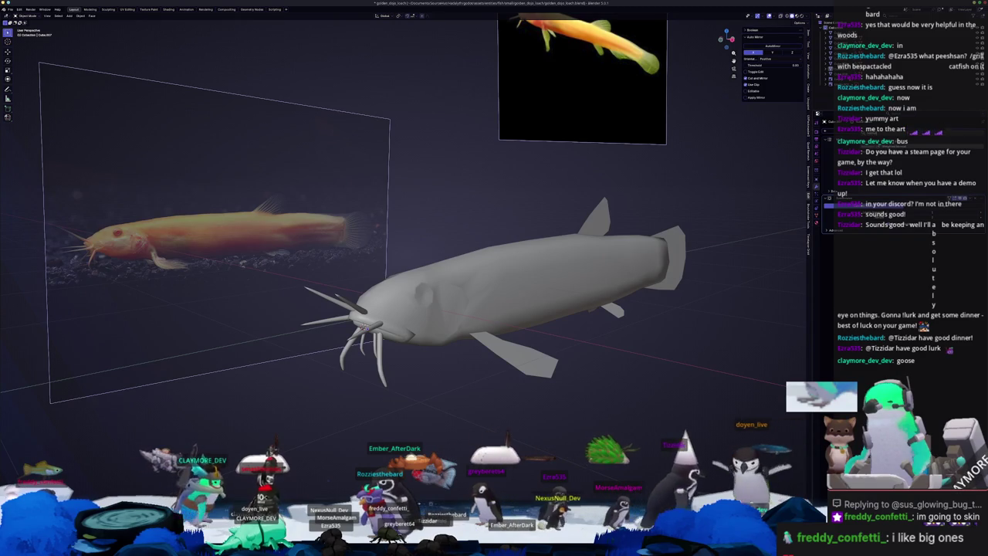
left_click(831, 230)
left_click(907, 254)
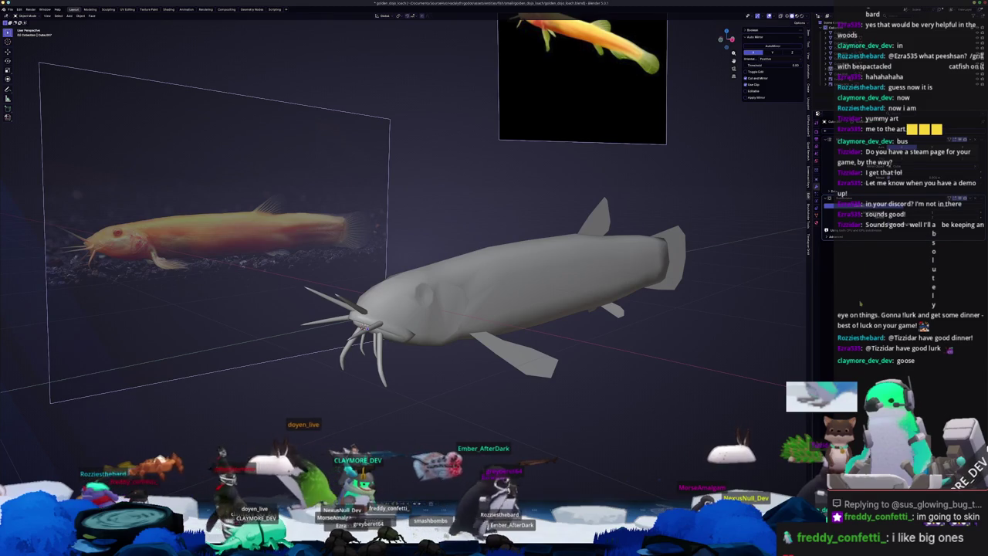
scroll(635, 206, "up", 1)
scroll(635, 206, "up", 1)
scroll(634, 206, "up", 1)
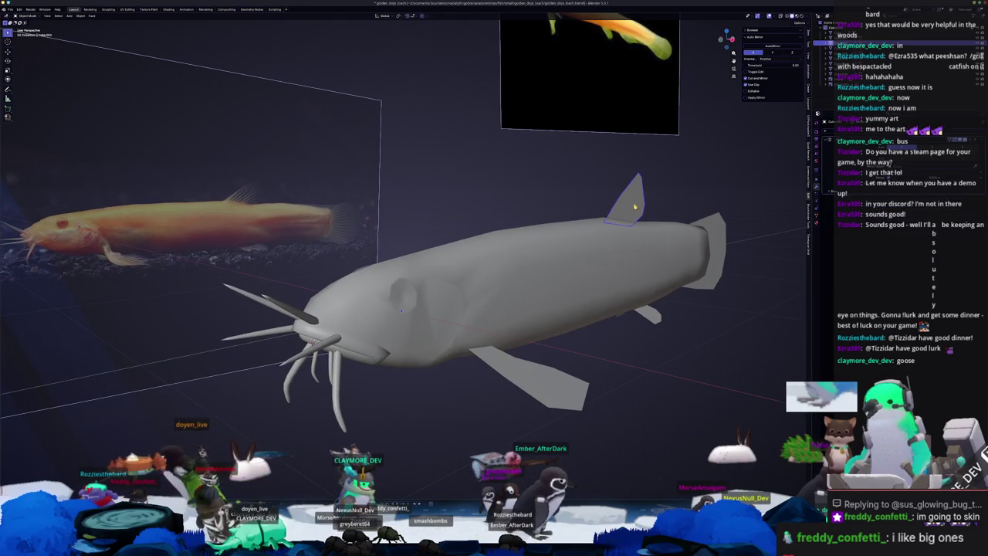
- Select the tail fin and apply its Location transform with Ctrl+A
left_click(716, 231, "shift")
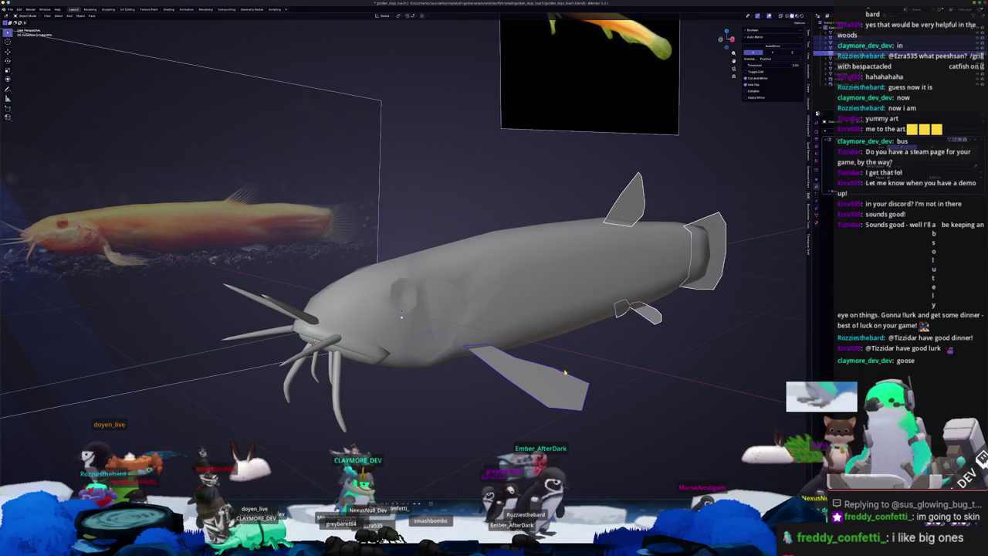
middle_click_drag(549, 380, 464, 340)
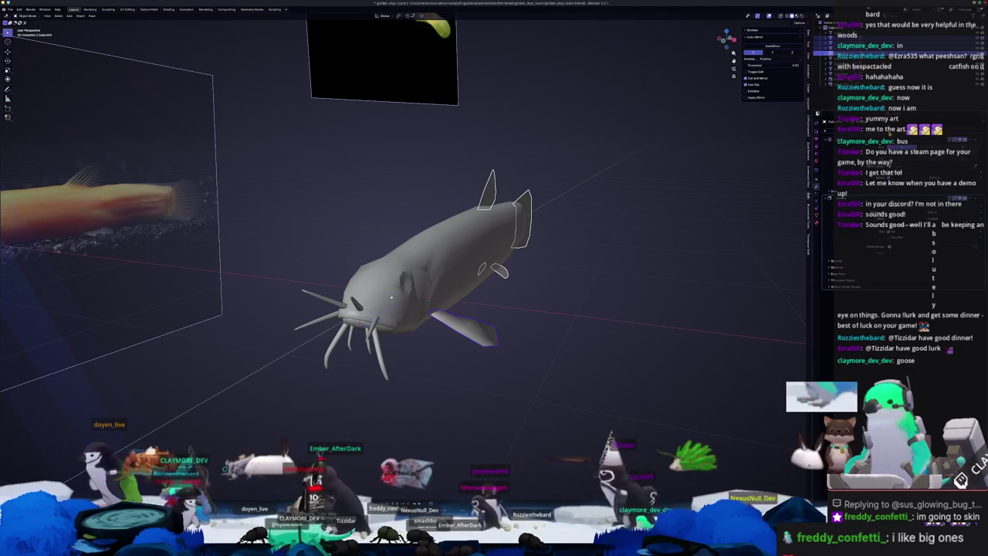
key("ctrl+a")
left_click(667, 224)
scroll(667, 223, "up", 2)
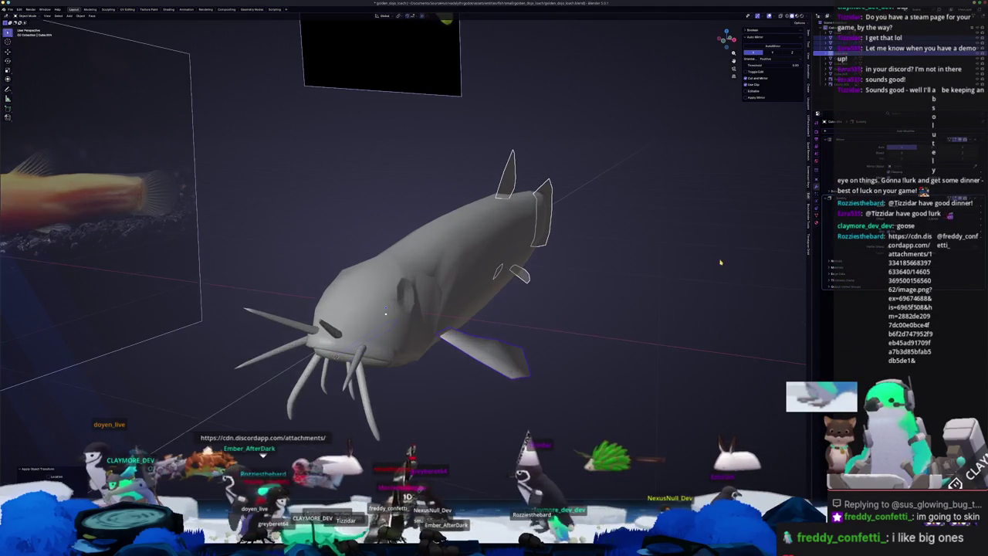
scroll(667, 223, "up", 2)
mouse_move(361, 301)
middle_mouse_down()
mouse_move(272, 292)
mouse_move(390, 331)
middle_mouse_up()
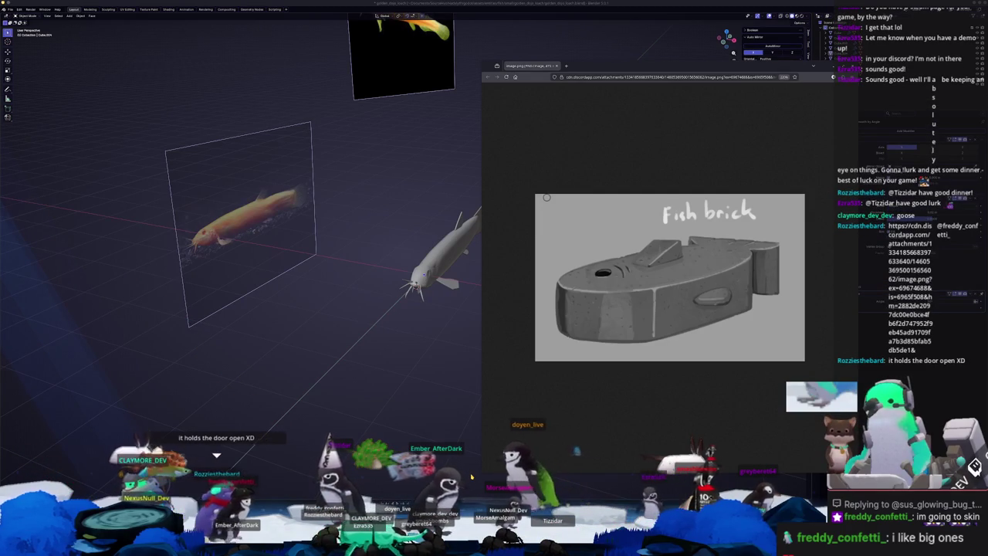
key("alt+Tab")
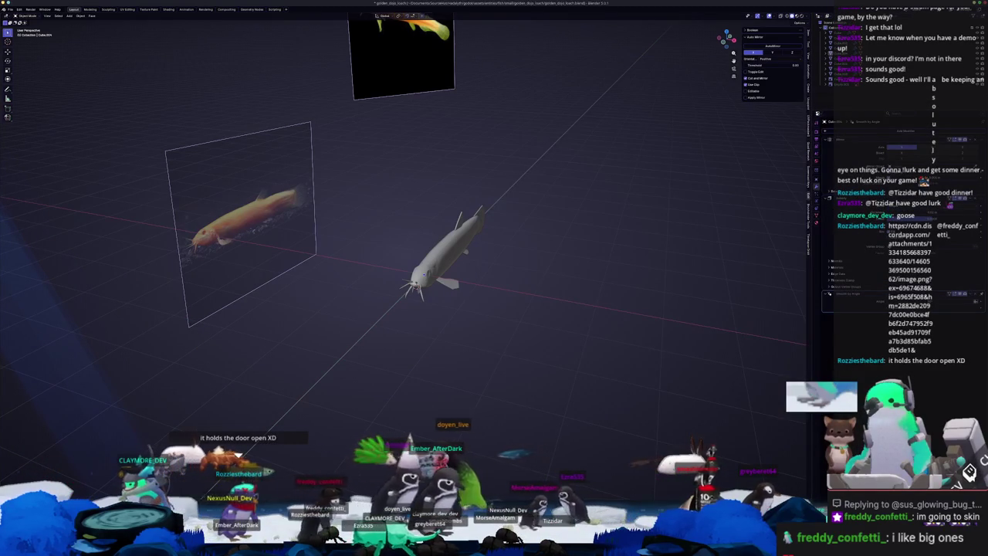
- In the game, enter the base and walk the character around it toward Mission Selection
key("alt+Tab")
scroll(461, 363, "up", 3)
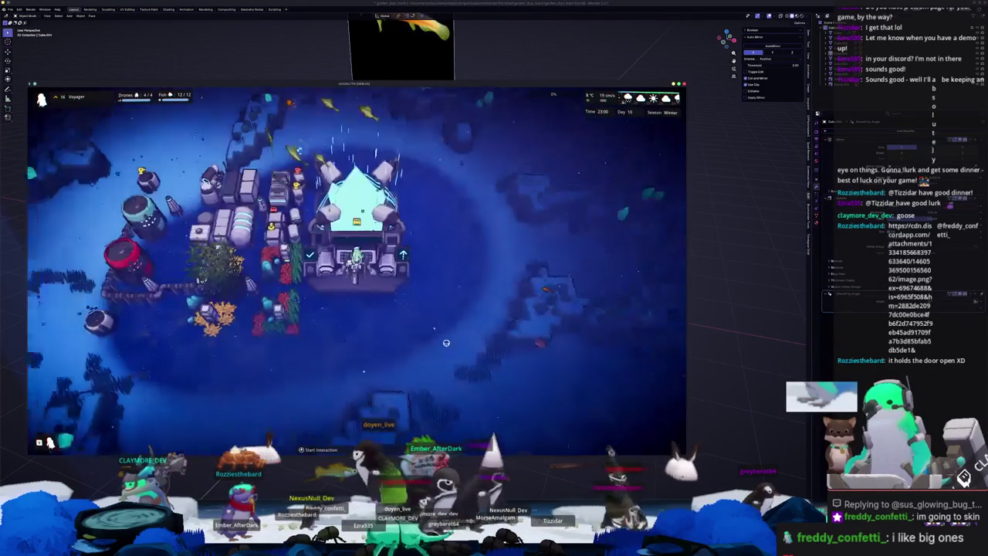
key("e")
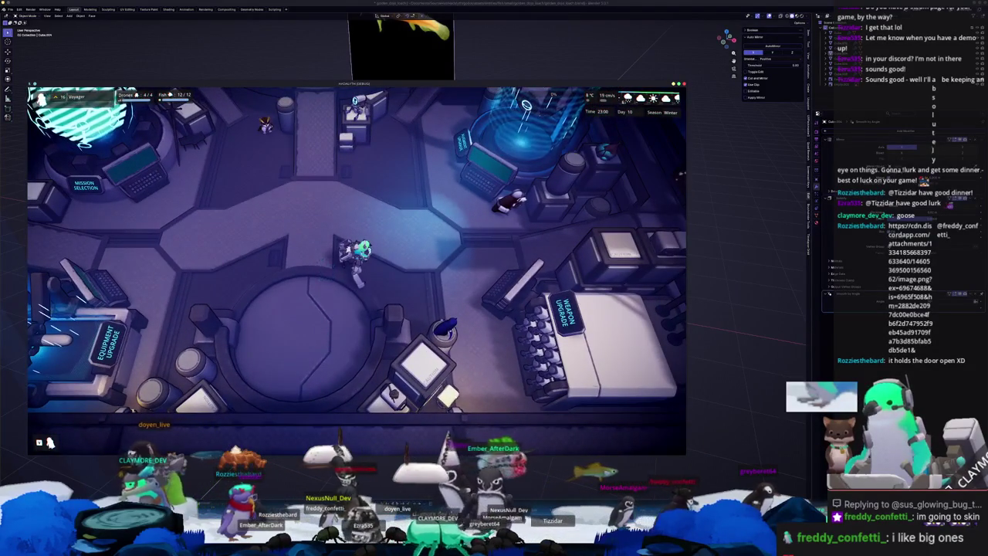
key("w")
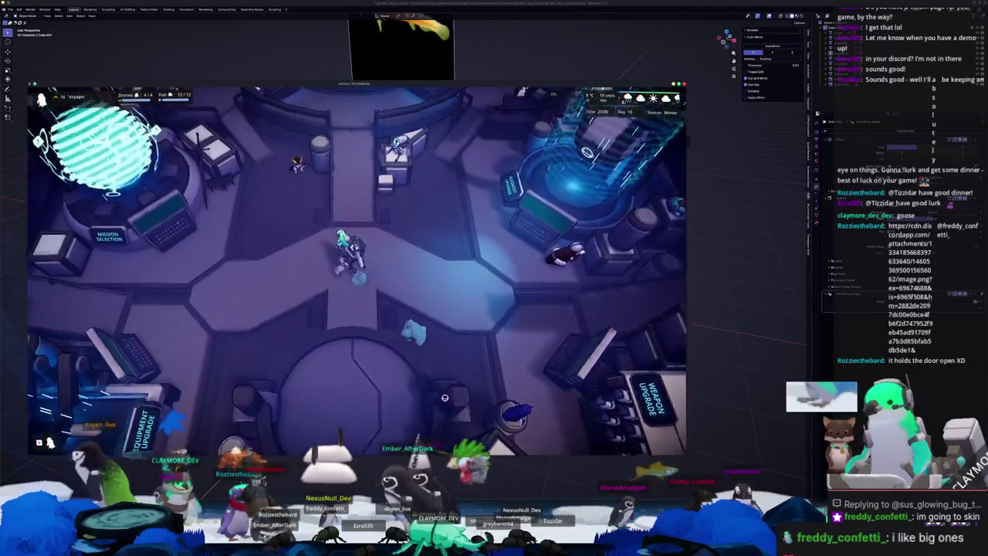
key("a")
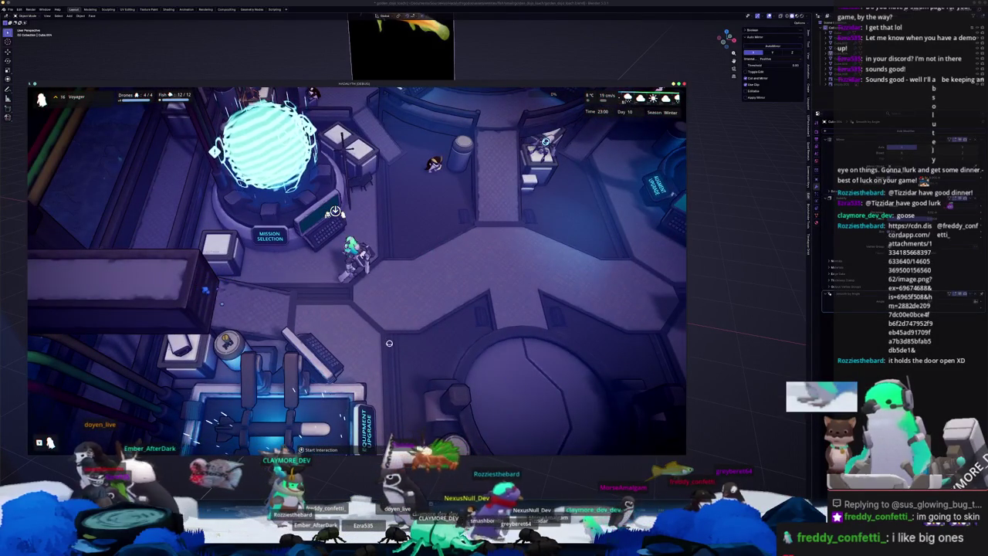
key("s")
- Pause the game, save progress from the Pause Menu, and close the game
key("Escape")
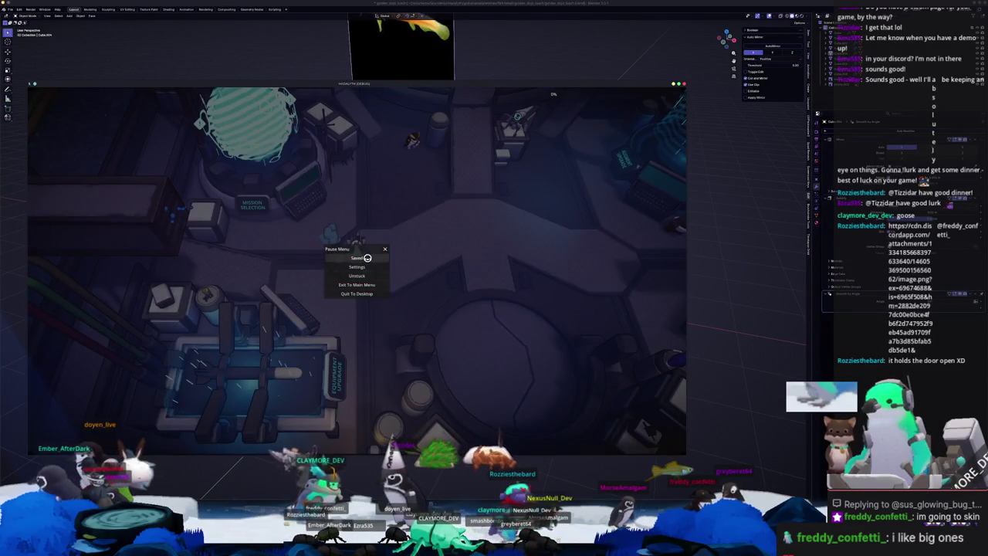
left_click(357, 293)
scroll(536, 332, "up", 2)
scroll(548, 347, "up", 3)
- Join all the fish pieces into one object and apply all its transforms
left_click_drag(565, 363, 362, 177)
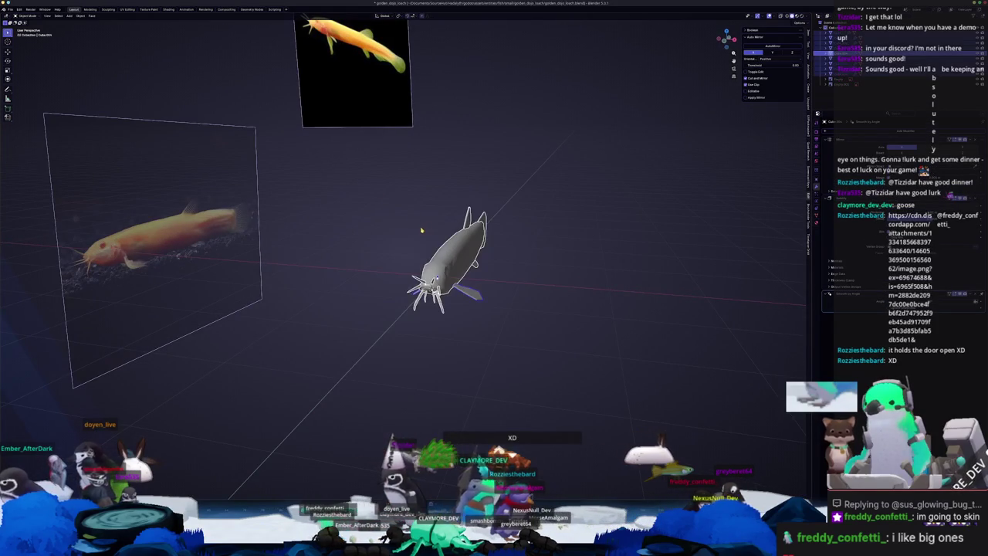
right_click(421, 243)
left_click(411, 240)
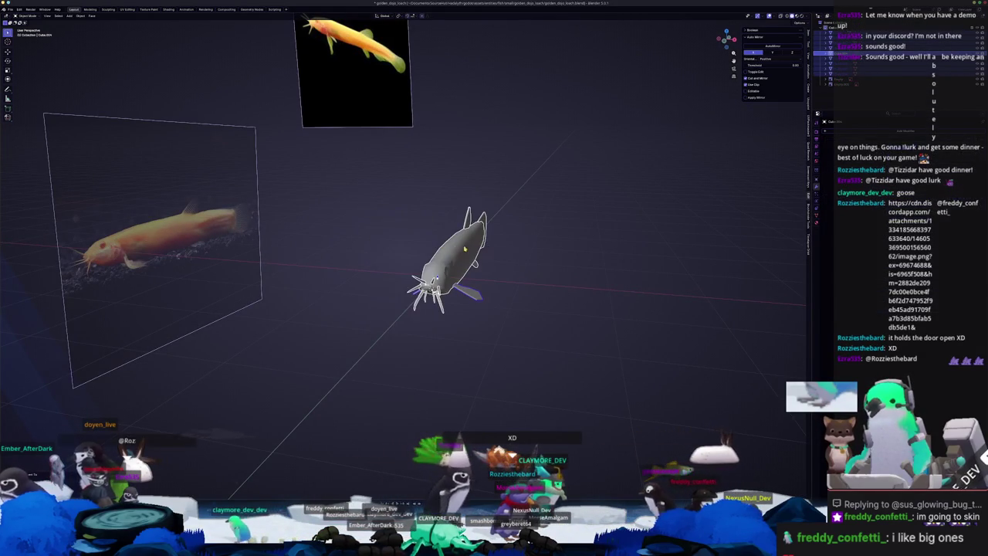
middle_click_drag(444, 263, 472, 253)
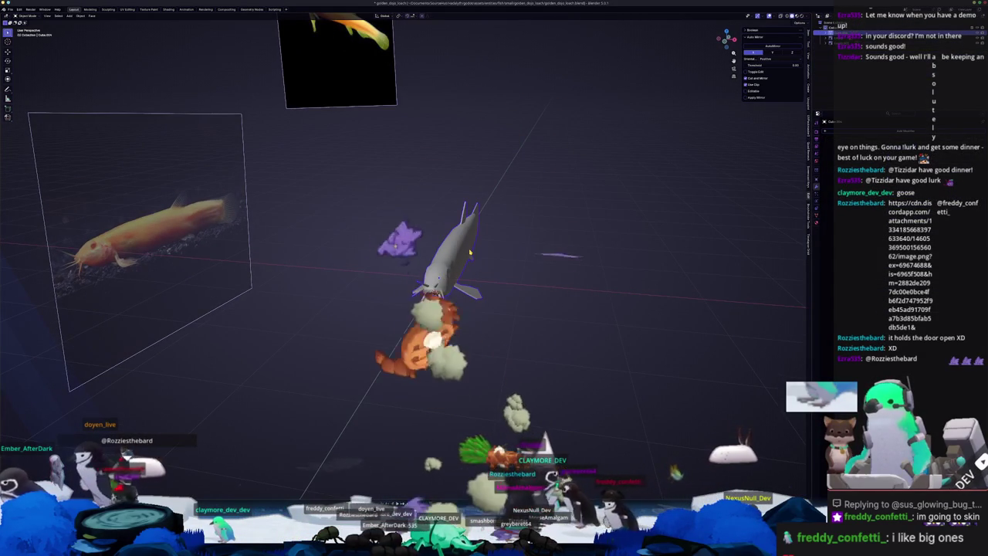
key("ctrl+a")
left_click(468, 255)
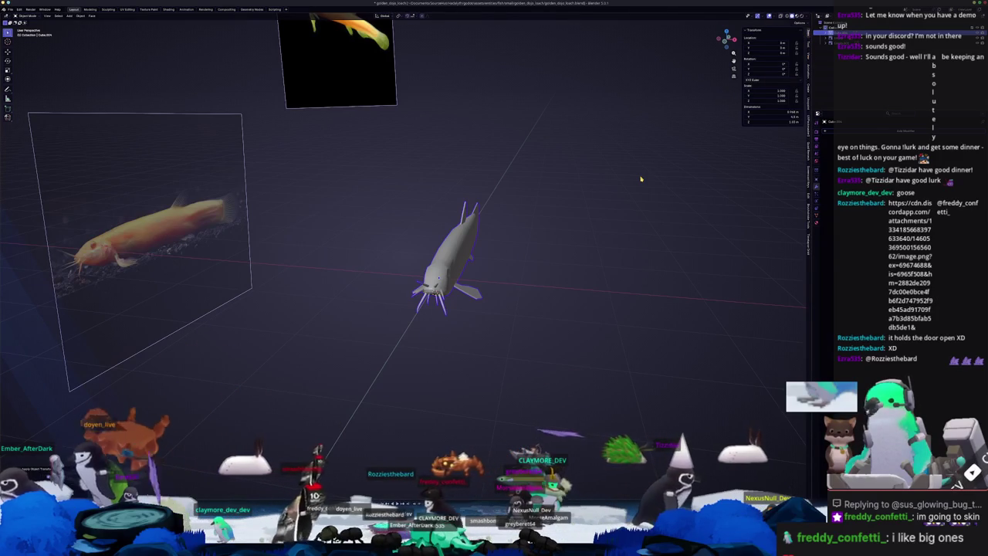
- From top view, scale the fish to 0.5, move it along Y, and apply all transforms
key("KP_7")
key("s")
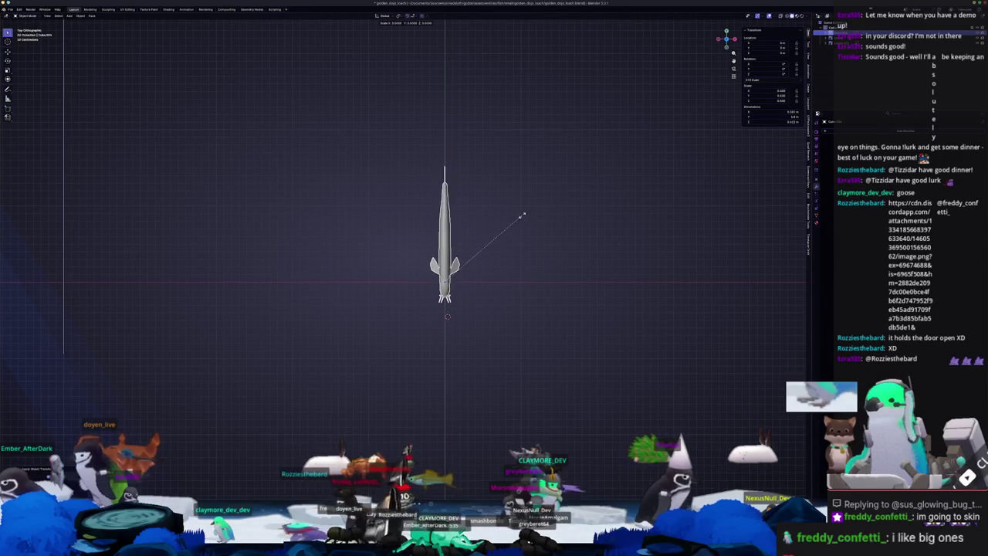
left_click(522, 227)
key("g")
key("y")
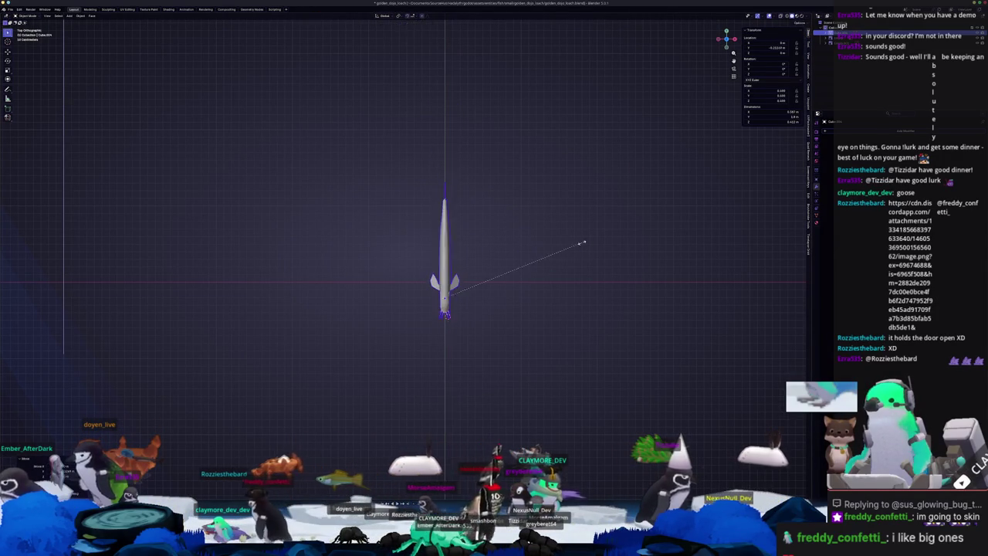
scroll(537, 284, "up", 3)
type("s")
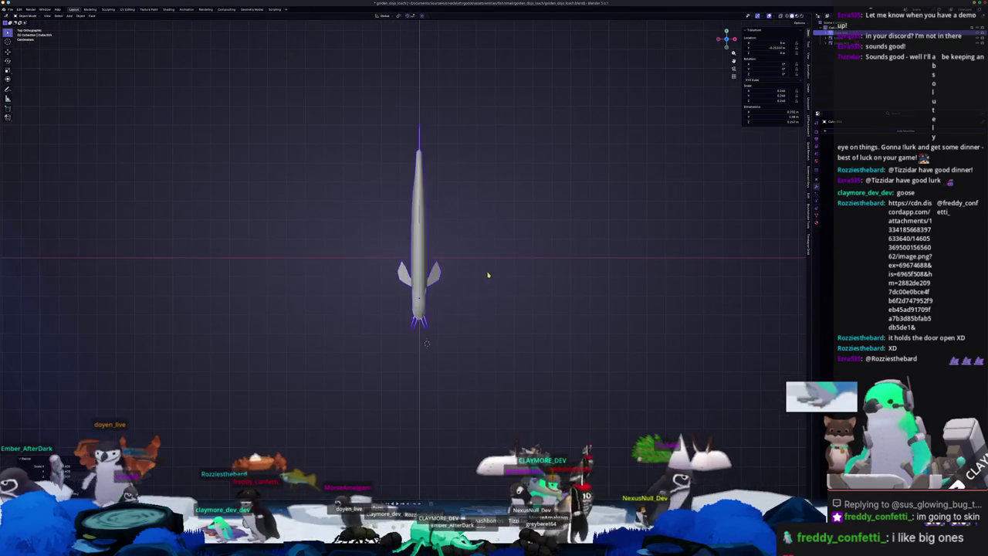
type("1")
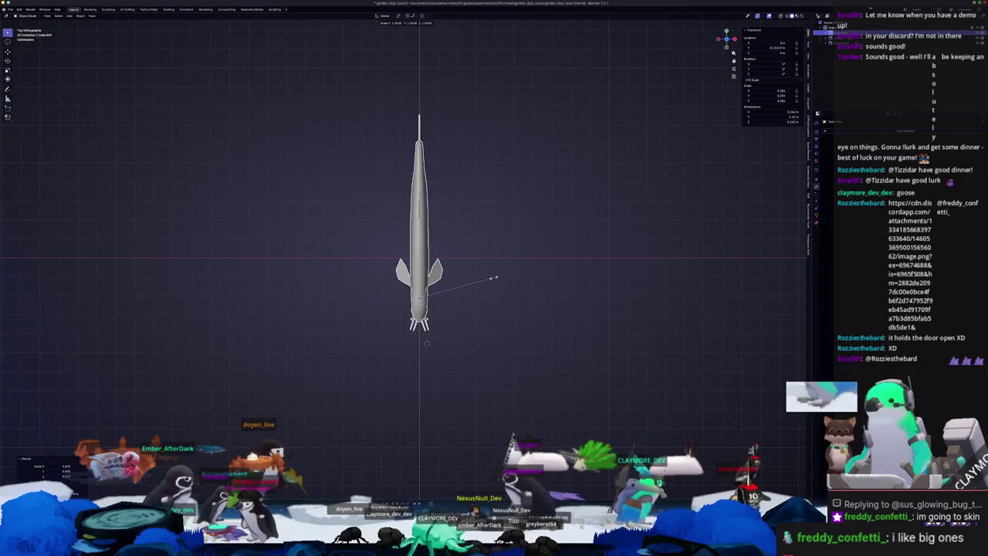
left_click(495, 291)
key("ctrl+a")
middle_click_drag(495, 291, 482, 305)
left_click(493, 288)
- Rename the fish object to golden_dojo_loach
key("F2")
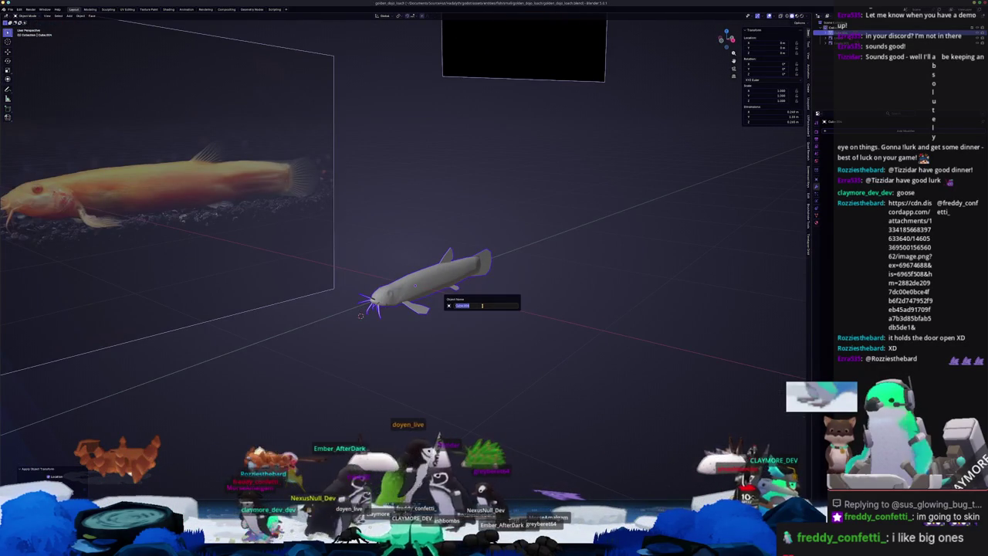
type("loa")
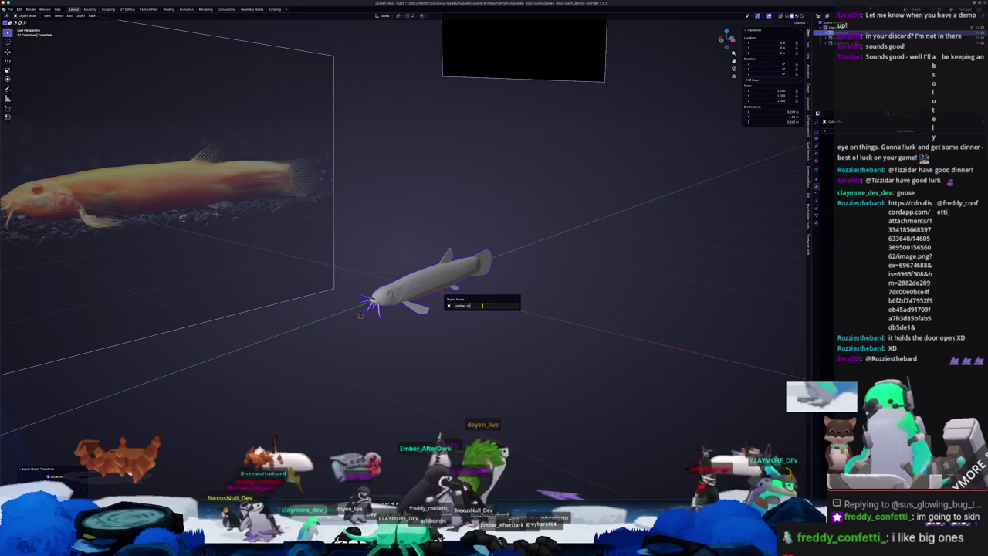
type("ch")
key("Return")
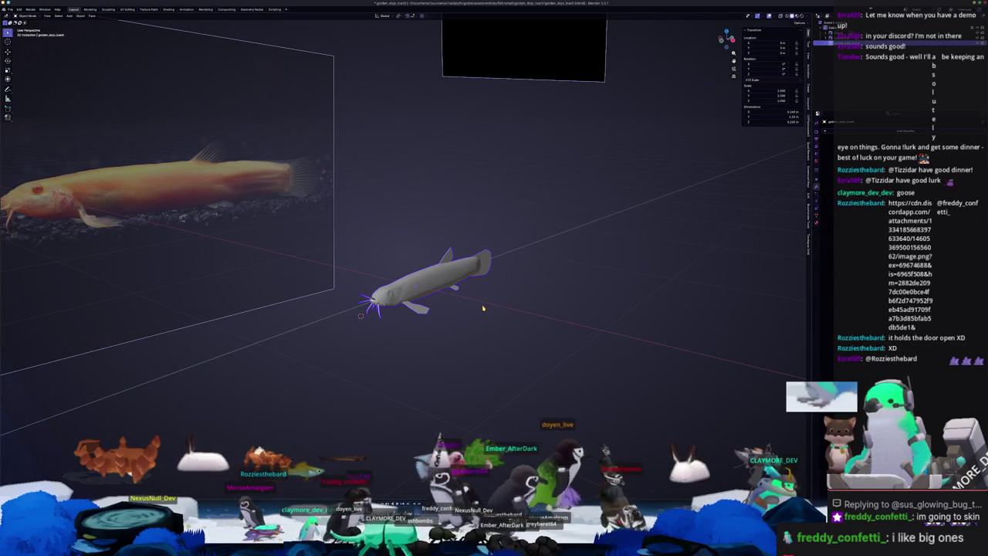
key("F2")
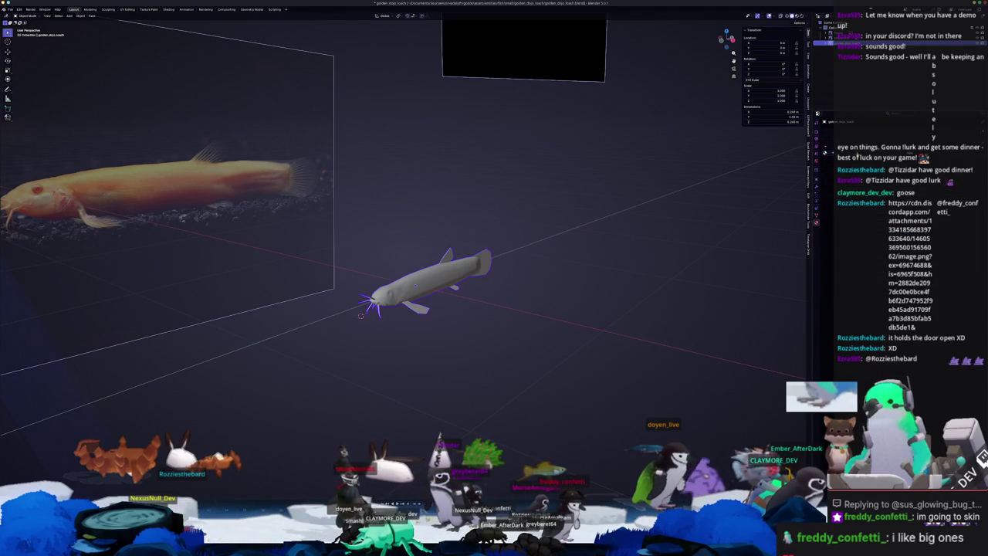
- In Shading, add Texture Coordinate and Color Attribute nodes and link Color Attribute to Material Output
left_click(169, 9)
key("KP_Decimal")
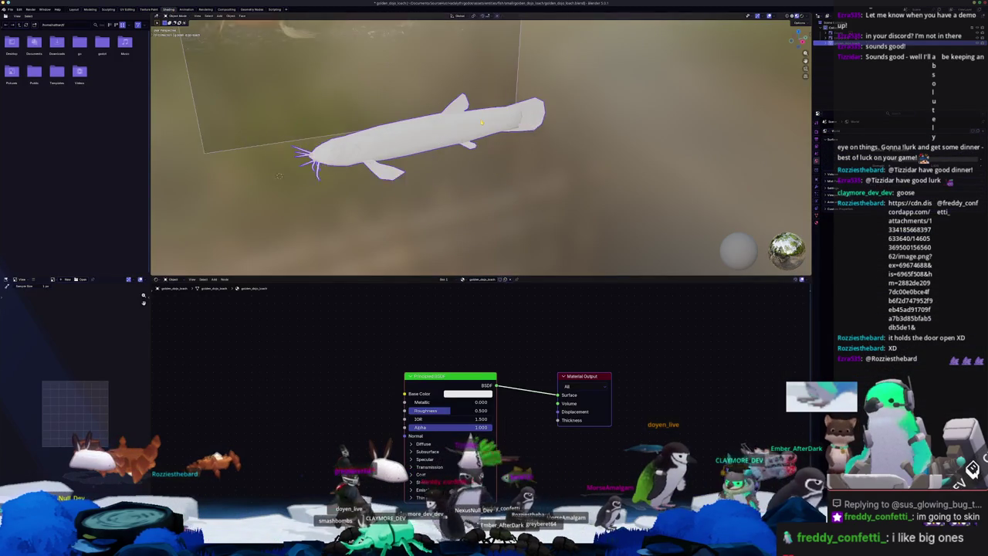
key("shift+a")
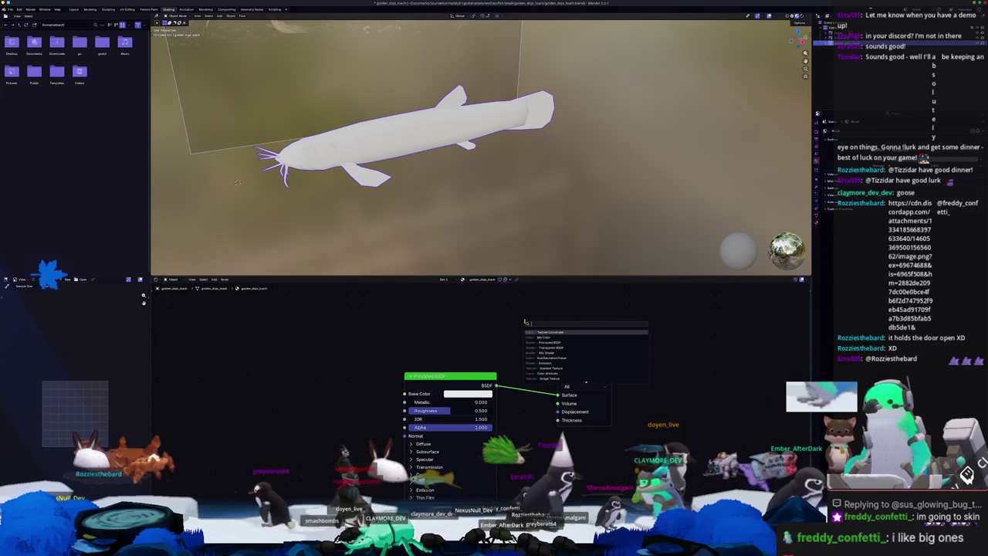
key("Return")
left_click(353, 332)
key("shift+a")
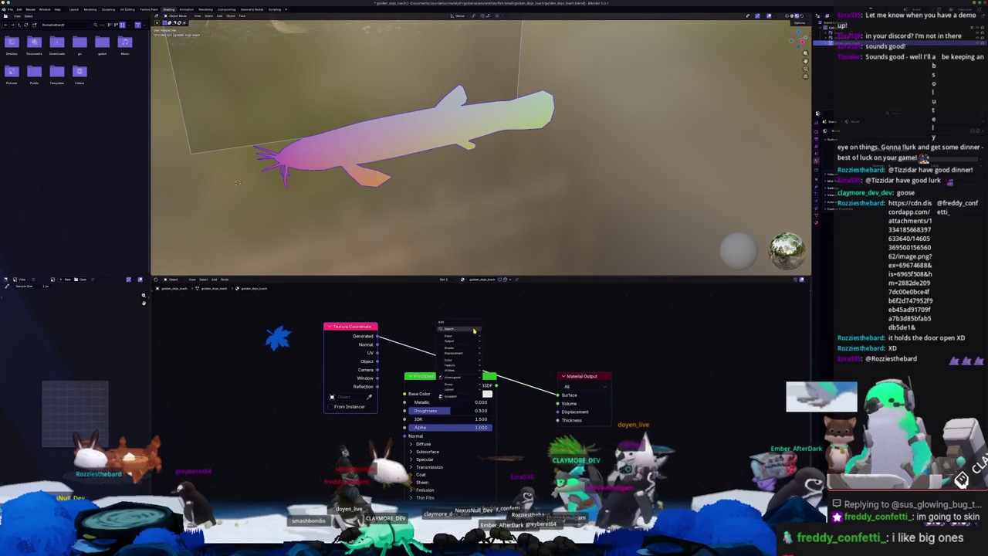
type("color att")
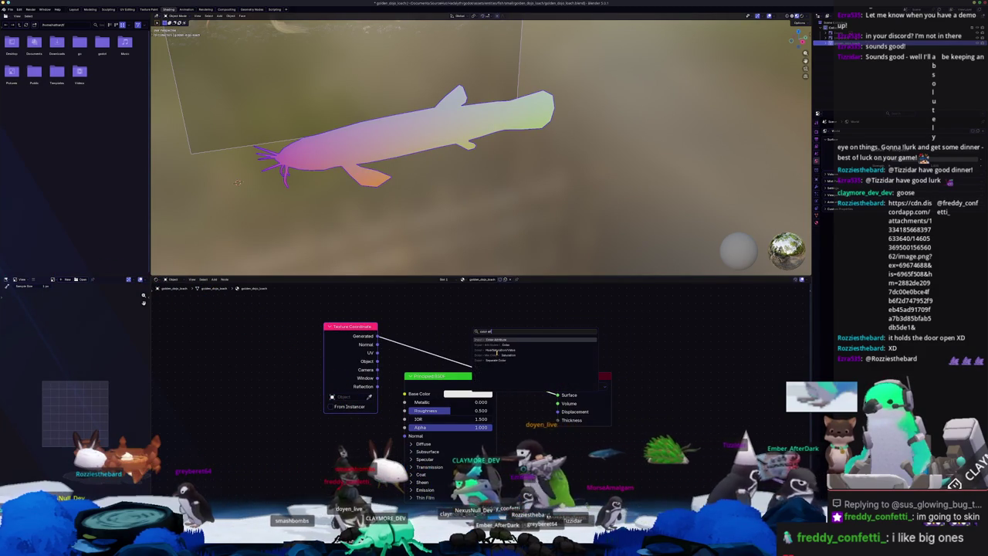
key("Return")
left_click(546, 341)
middle_click_drag(451, 151, 478, 143)
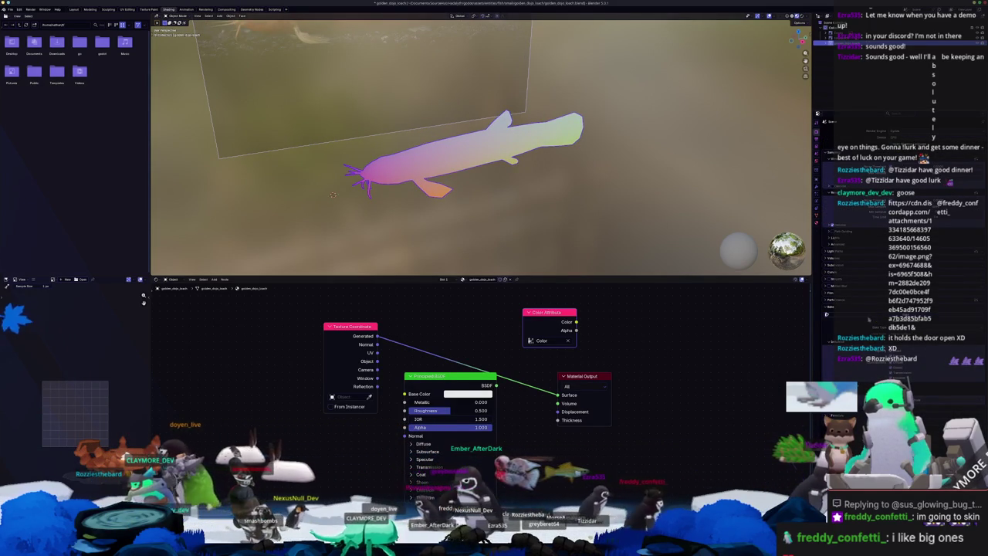
left_click(550, 313, "ctrl+shift")
- Apply the transform to the fish, then switch to UV Editing framed on the mesh
key("ctrl+a")
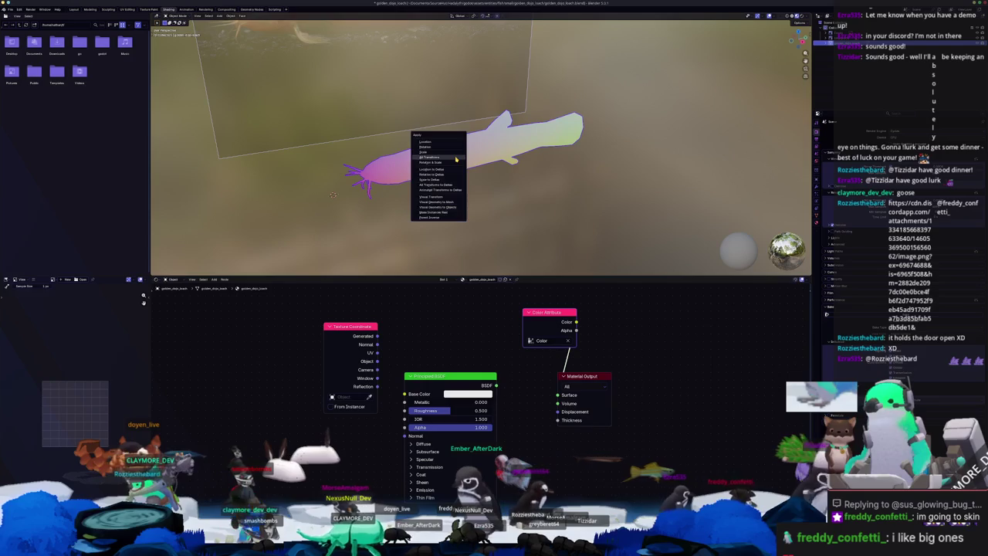
left_click(427, 164)
left_click(127, 9)
key("KP_Decimal")
middle_click_drag(580, 358, 634, 388)
mouse_move(618, 349)
middle_mouse_down()
mouse_move(678, 307)
mouse_move(610, 275)
mouse_move(630, 437)
mouse_move(566, 277)
mouse_move(525, 280)
middle_mouse_up()
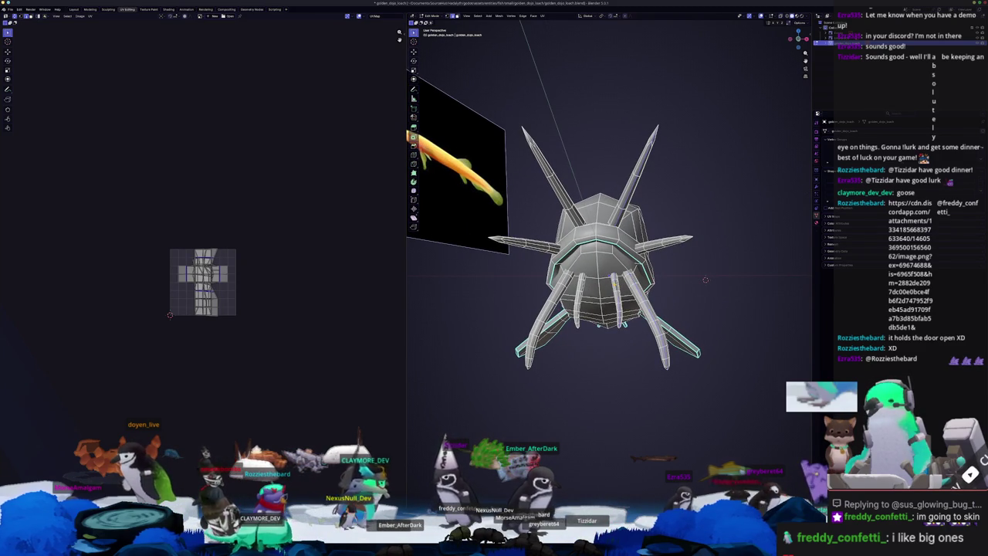
- Orbit the fish mesh through side and front views to locate the spiky barbel
middle_click_drag(526, 280, 587, 263)
scroll(587, 263, "up", 3)
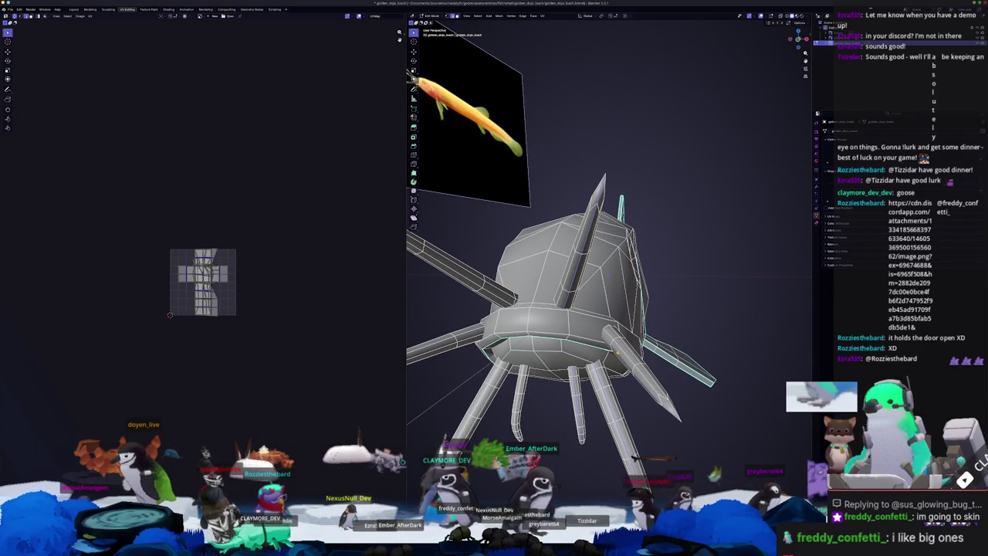
scroll(608, 275, "down", 3)
middle_click_drag(622, 354, 610, 274)
scroll(609, 274, "up", 2)
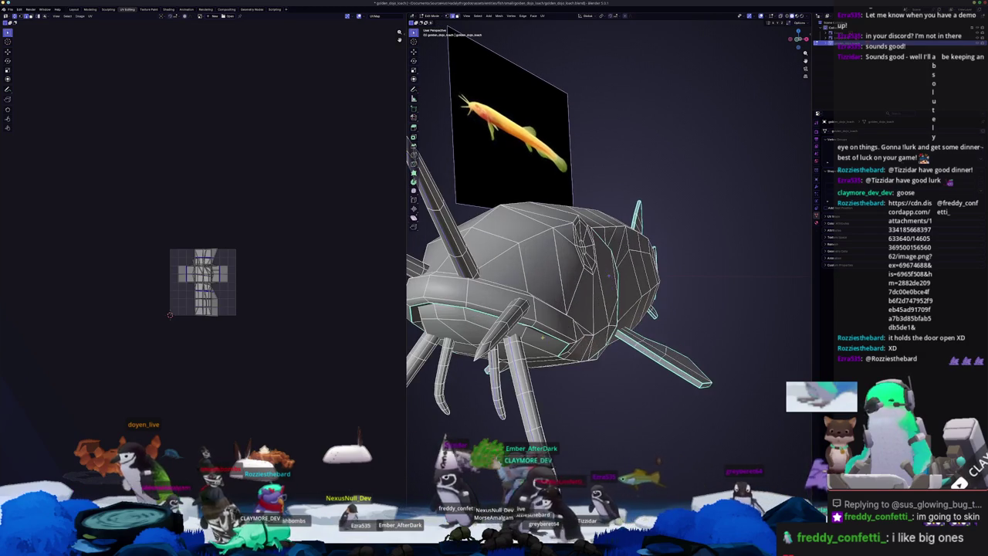
right_click(508, 311)
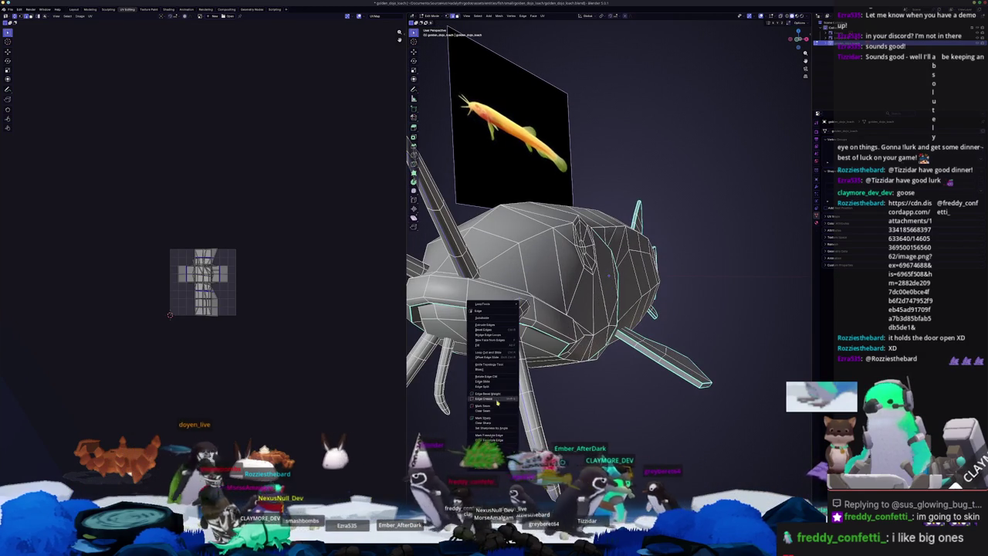
mouse_move(500, 399)
middle_mouse_down()
mouse_move(510, 376)
mouse_move(540, 371)
mouse_move(549, 338)
middle_mouse_up()
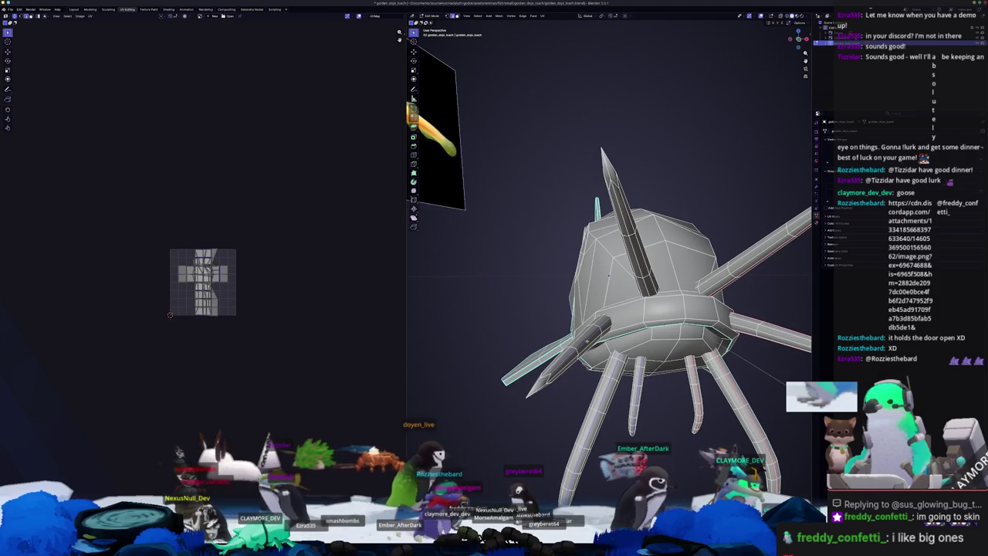
- From a head-on view, mark the upper-left spike's edges as a UV seam
key("KP_1")
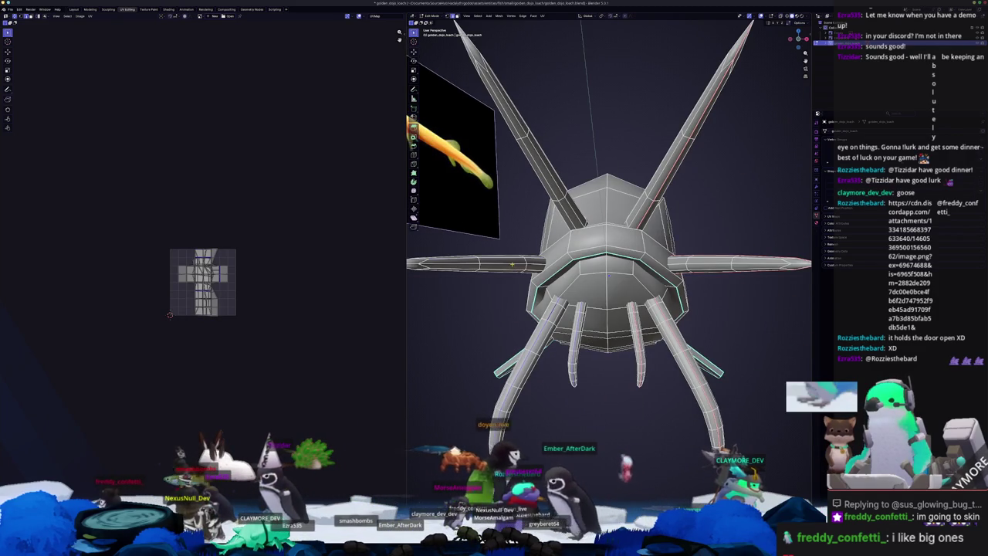
middle_click_drag(549, 337, 519, 309)
key("KP_1")
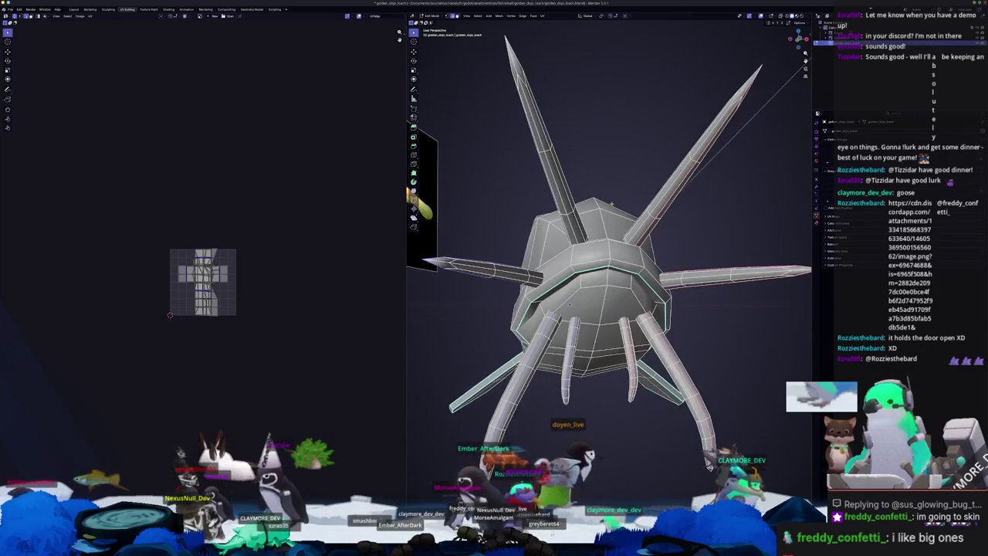
right_click(570, 226)
left_click(571, 226)
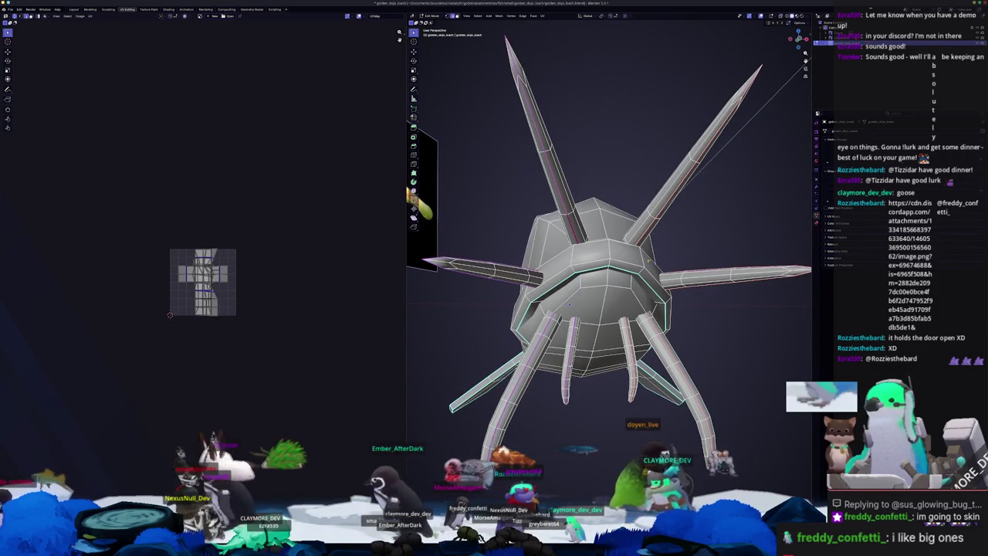
key("KP_3")
mouse_move(570, 304)
middle_mouse_down()
mouse_move(546, 222)
mouse_move(502, 247)
mouse_move(487, 224)
mouse_move(559, 244)
mouse_move(525, 200)
mouse_move(576, 225)
middle_mouse_up()
scroll(493, 250, "up", 2)
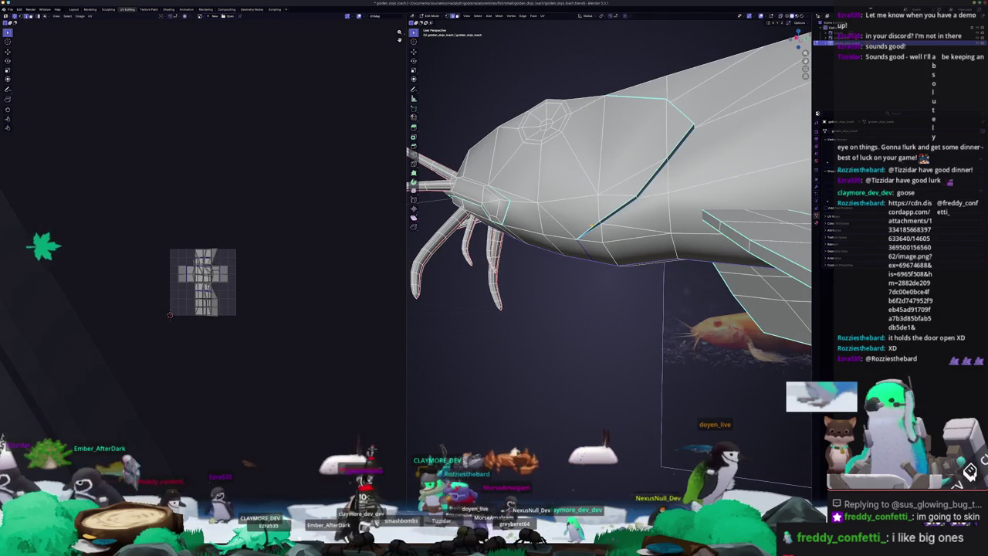
- Inspect the fish head and body in X-ray see-through mode, then turn X-ray off
mouse_move(592, 228)
middle_mouse_down()
mouse_move(588, 248)
mouse_move(649, 137)
mouse_move(622, 154)
middle_mouse_up()
mouse_move(588, 241)
middle_mouse_down()
mouse_move(553, 206)
mouse_move(581, 262)
mouse_move(598, 256)
mouse_move(603, 345)
mouse_move(576, 296)
mouse_move(782, 301)
mouse_move(718, 293)
mouse_move(634, 262)
middle_mouse_up()
right_click(602, 345)
key("alt+z")
scroll(610, 232, "up", 2)
scroll(610, 232, "up", 2)
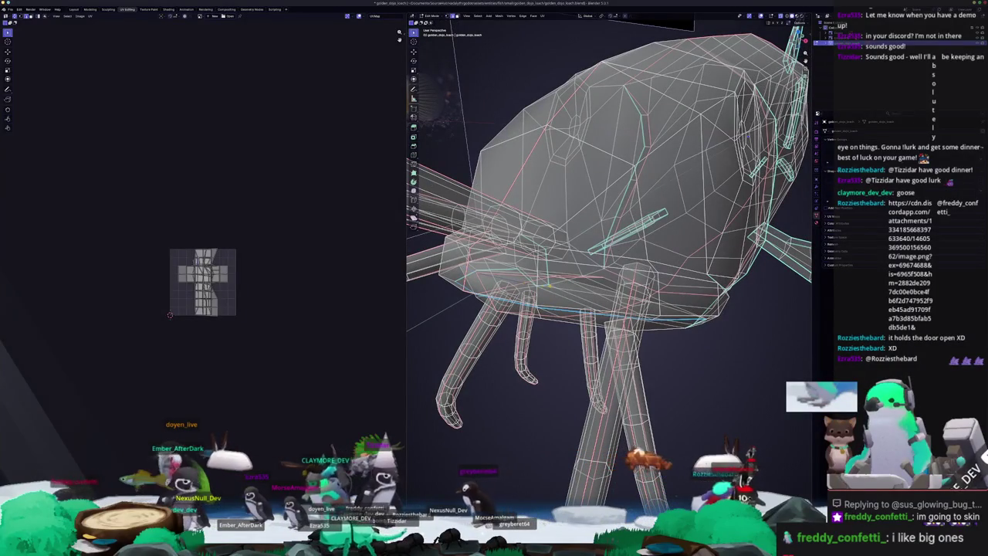
mouse_move(634, 263)
middle_mouse_down()
mouse_move(595, 254)
mouse_move(653, 274)
mouse_move(641, 254)
mouse_move(567, 216)
mouse_move(666, 303)
mouse_move(498, 273)
mouse_move(534, 268)
mouse_move(644, 336)
mouse_move(600, 317)
mouse_move(600, 290)
mouse_move(618, 309)
middle_mouse_up()
scroll(610, 232, "up", 3)
key("alt+z")
scroll(534, 268, "down", 10)
key("alt+z")
- Mark the edge loop around the middle of the fish body as a UV seam
right_click(644, 336)
left_click(644, 336)
scroll(601, 317, "up", 3)
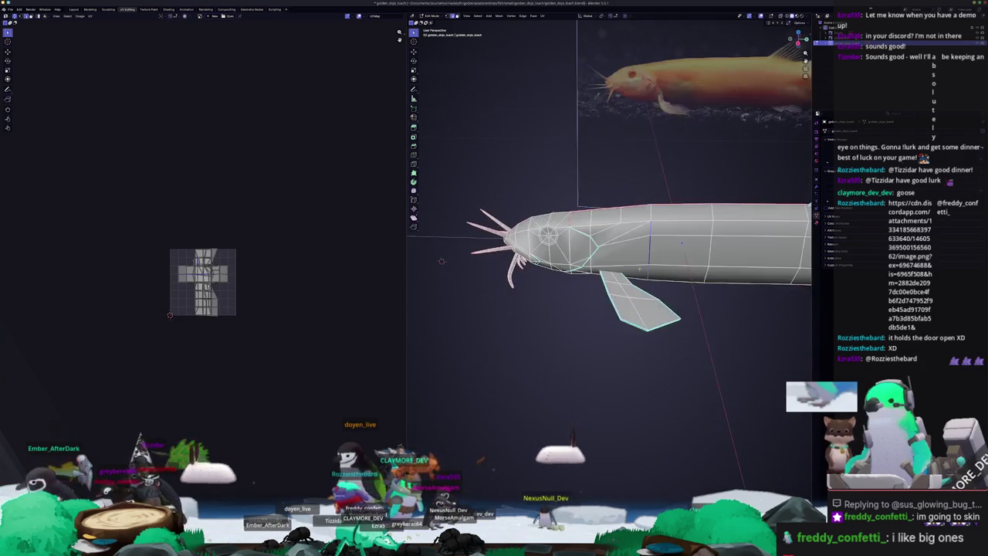
mouse_move(682, 243)
middle_mouse_down("shift")
mouse_move(401, 232)
mouse_move(432, 232)
middle_mouse_up("shift")
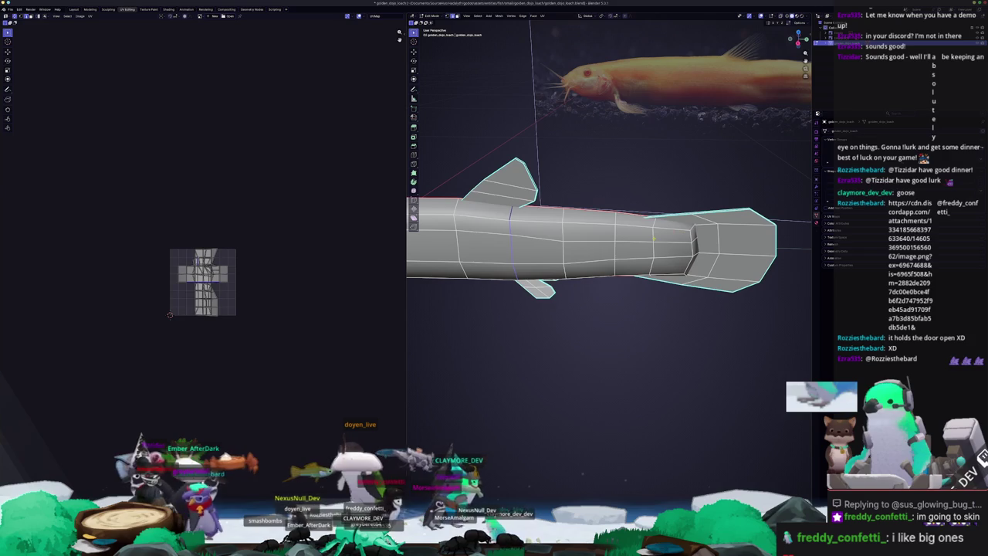
right_click(610, 310)
left_click(598, 299)
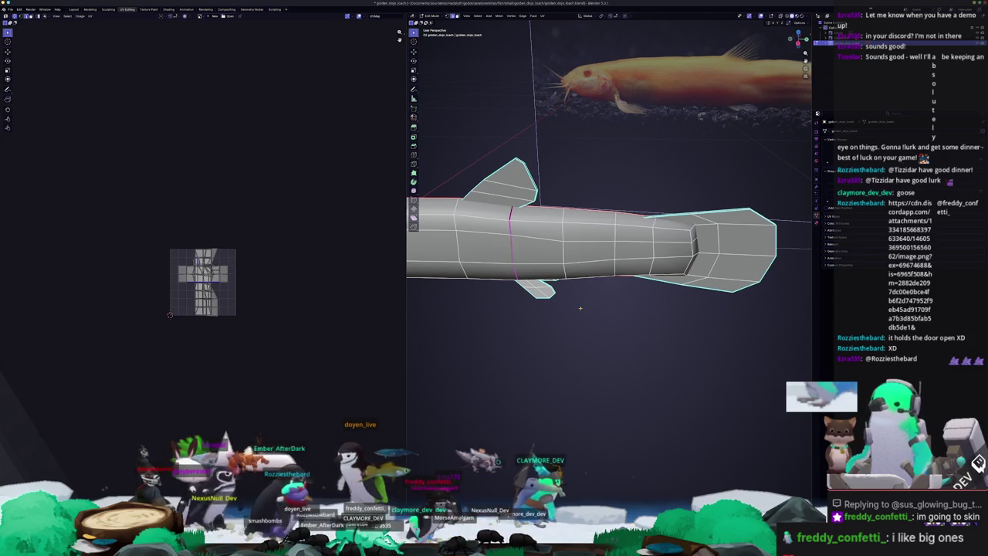
- Select the whole mesh, then box-select the whiskers around the head in side view
key("a")
middle_click_drag(581, 308, 563, 362)
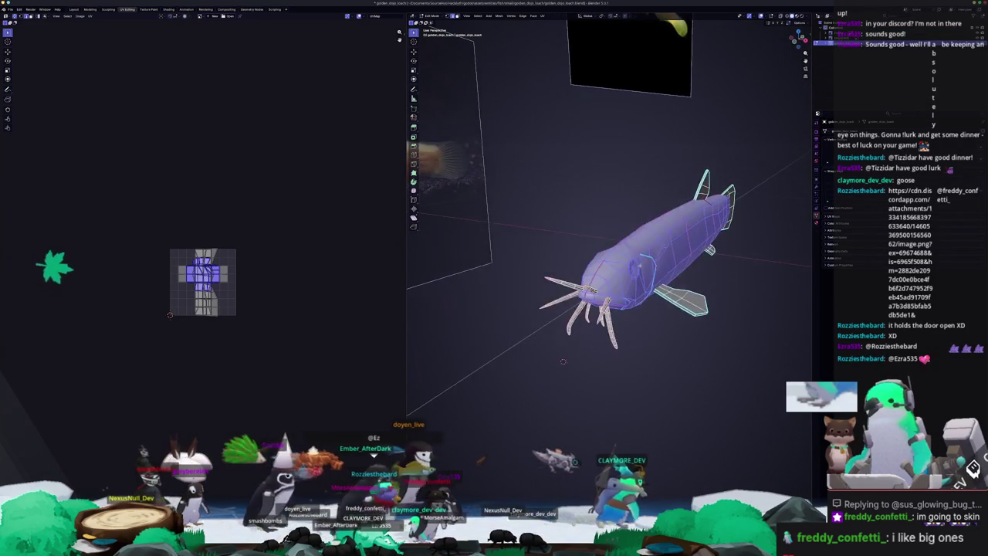
key("KP_3")
scroll(587, 255, "up", 2)
left_click_drag(607, 320, 526, 219)
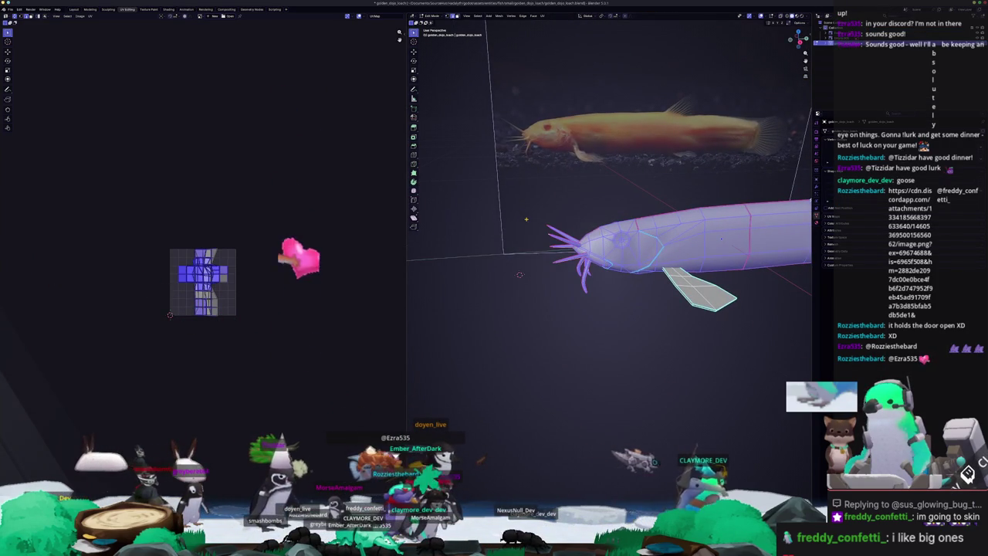
left_click(543, 15)
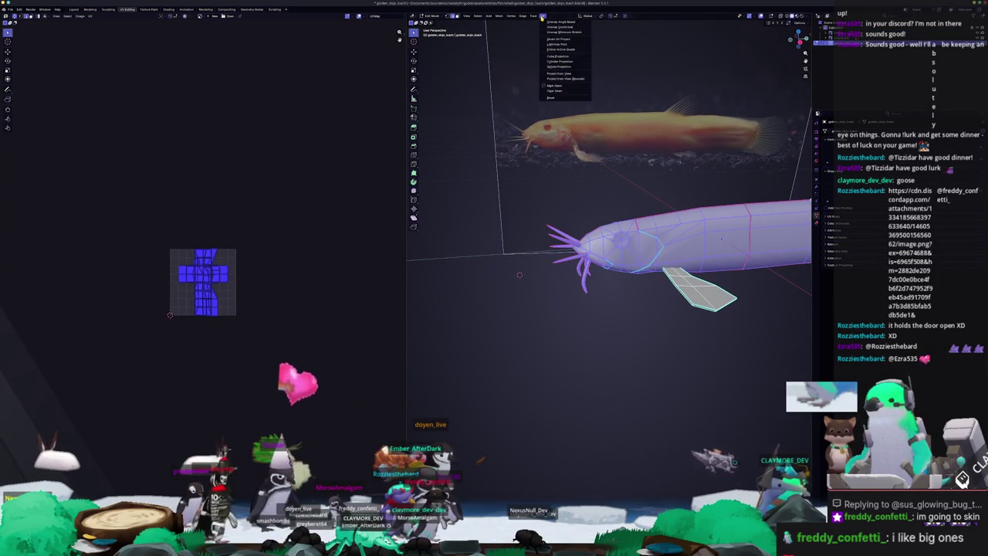
- Unwrap the current selection, then mark the chosen head edges as an additional seam
left_click(556, 32)
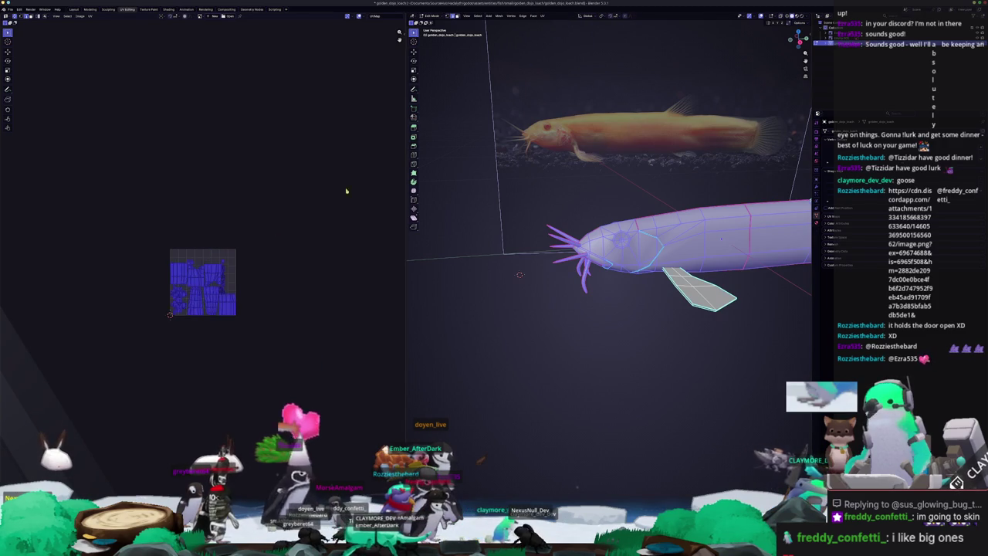
scroll(193, 324, "up", 5)
scroll(193, 324, "up", 1)
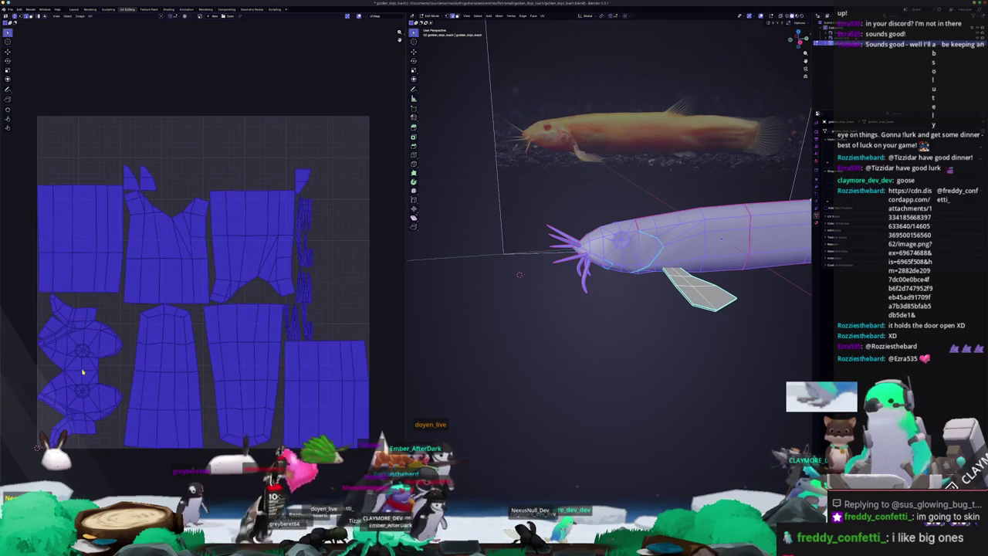
key("alt+a")
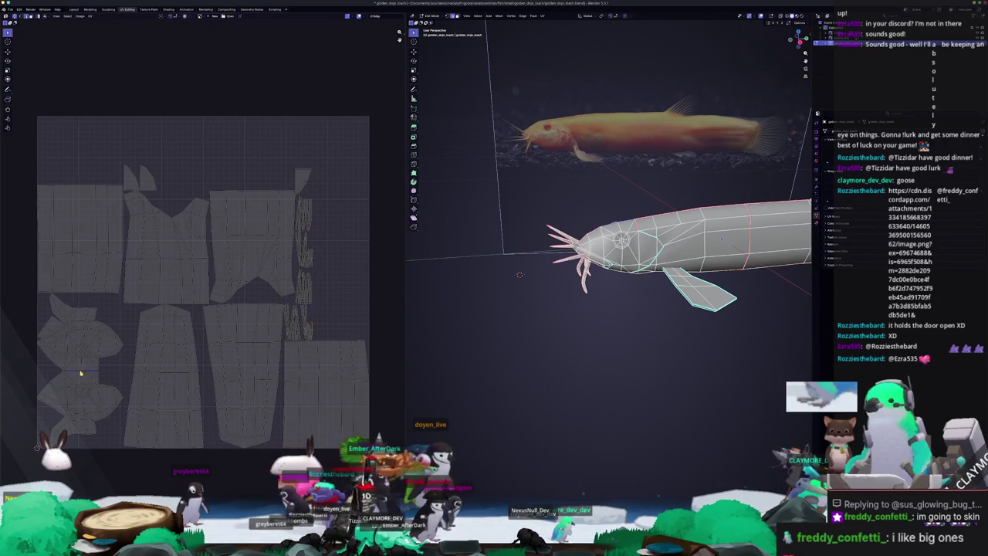
middle_click_drag(476, 288, 531, 318)
right_click(531, 318)
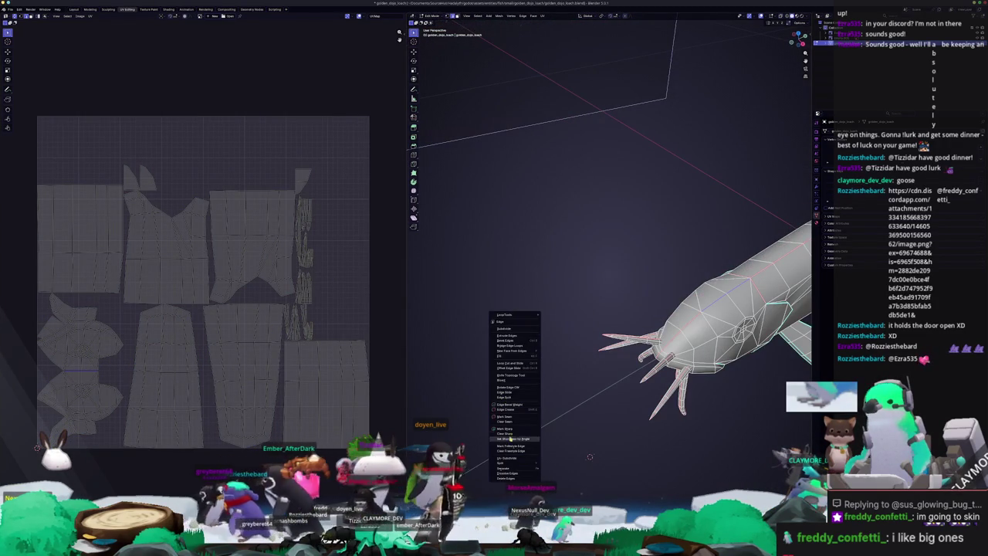
left_click(513, 417)
- Select the whole fish mesh and unwrap it again using the new seam
middle_click_drag(513, 417, 535, 292)
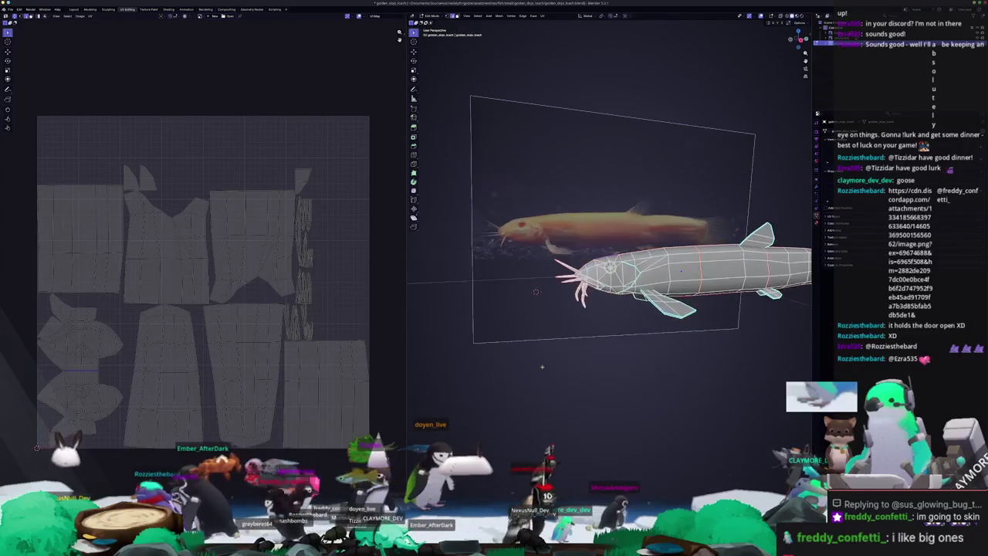
key("a")
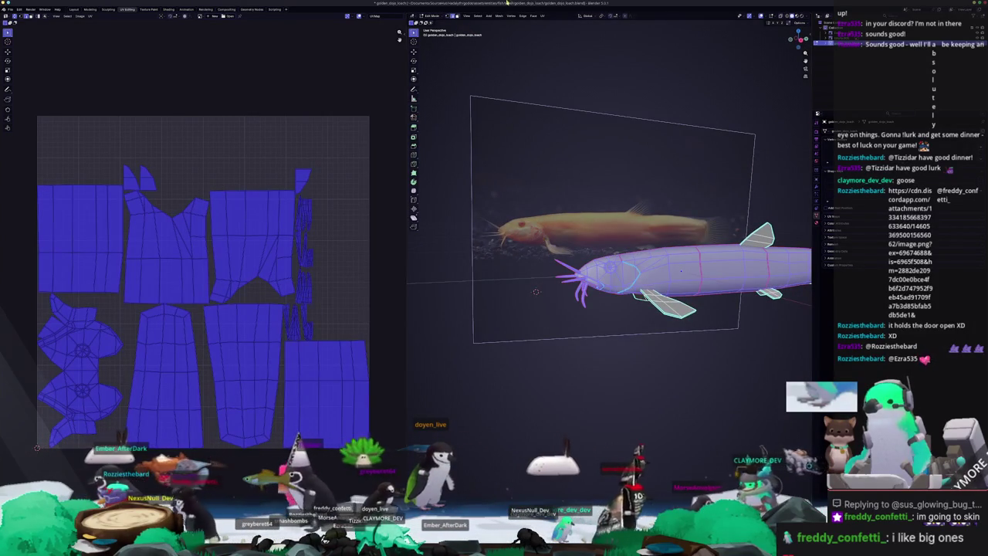
left_click(546, 15)
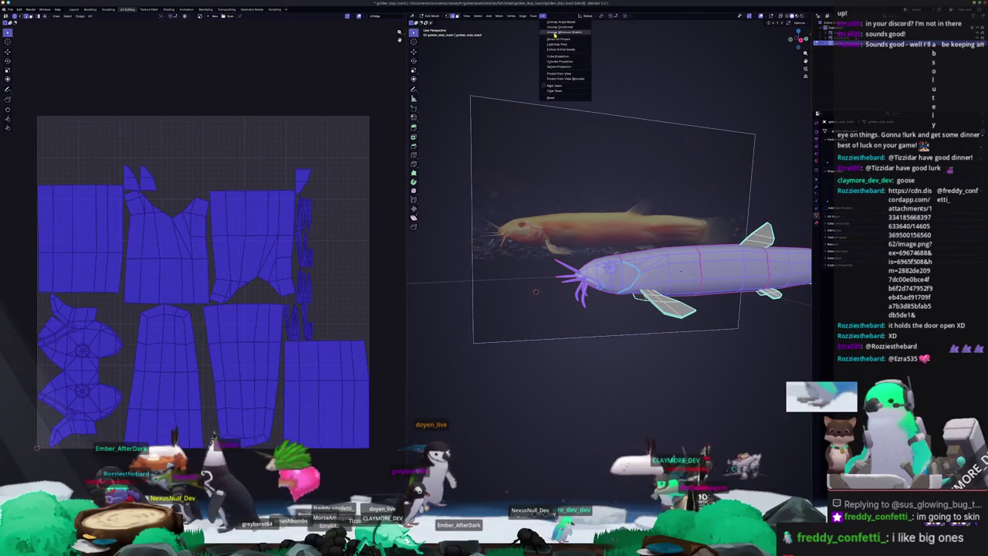
left_click(558, 26)
middle_click_drag(494, 332, 512, 349)
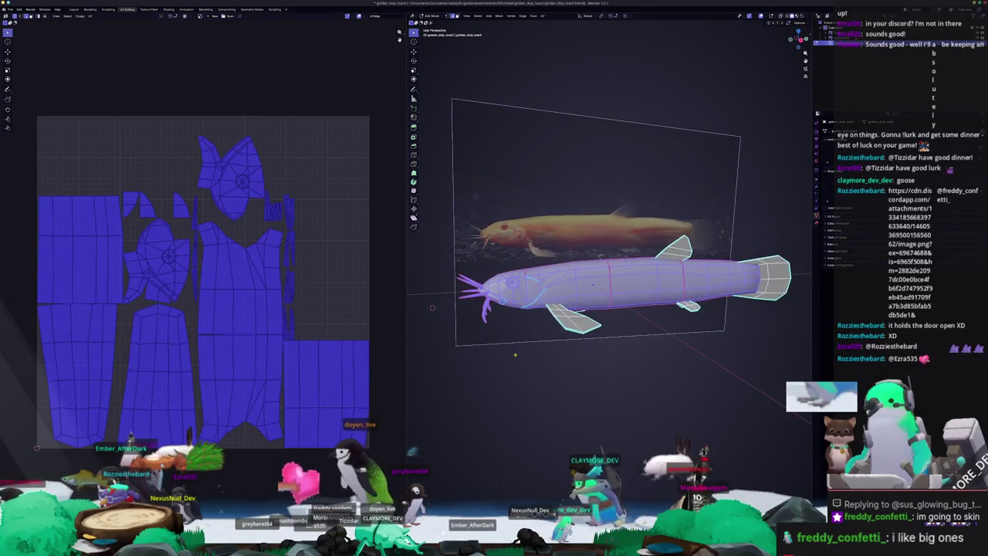
left_click(515, 354)
left_click(543, 15)
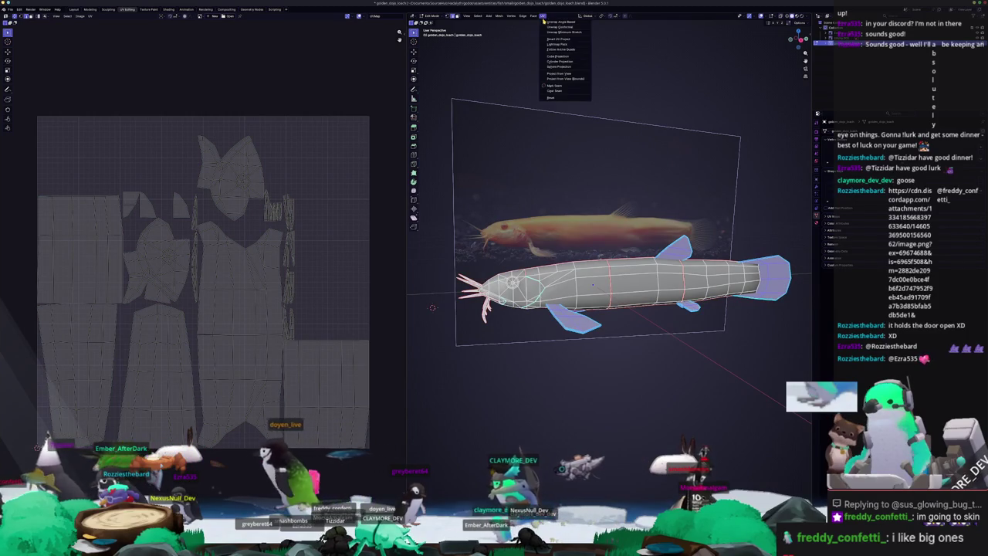
left_click(556, 32)
middle_click_drag(556, 227, 538, 153)
left_click(542, 17)
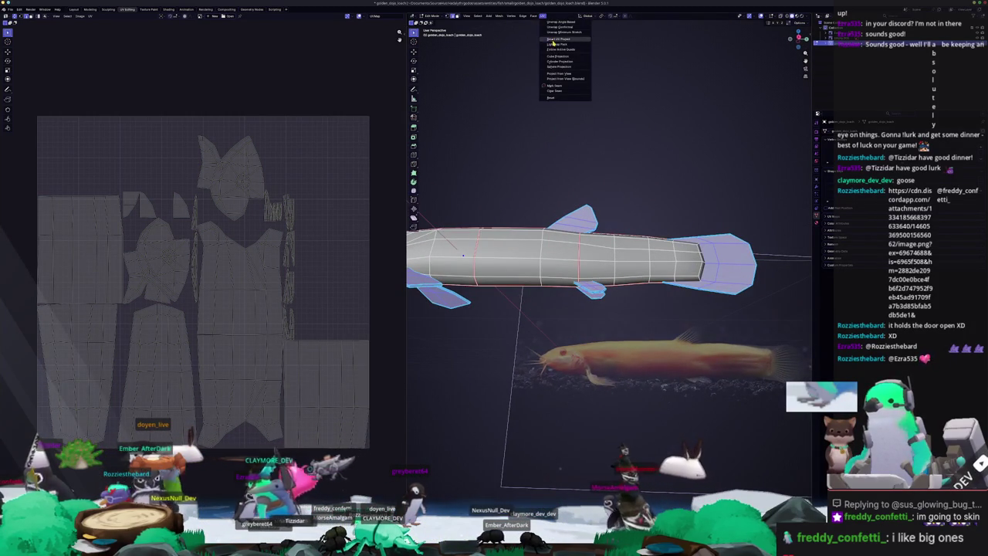
- Unwrap the whole fish and pack its UV islands with the UVPackmaster Pack button
left_click(549, 94)
key("alt+a")
key("a")
key("n")
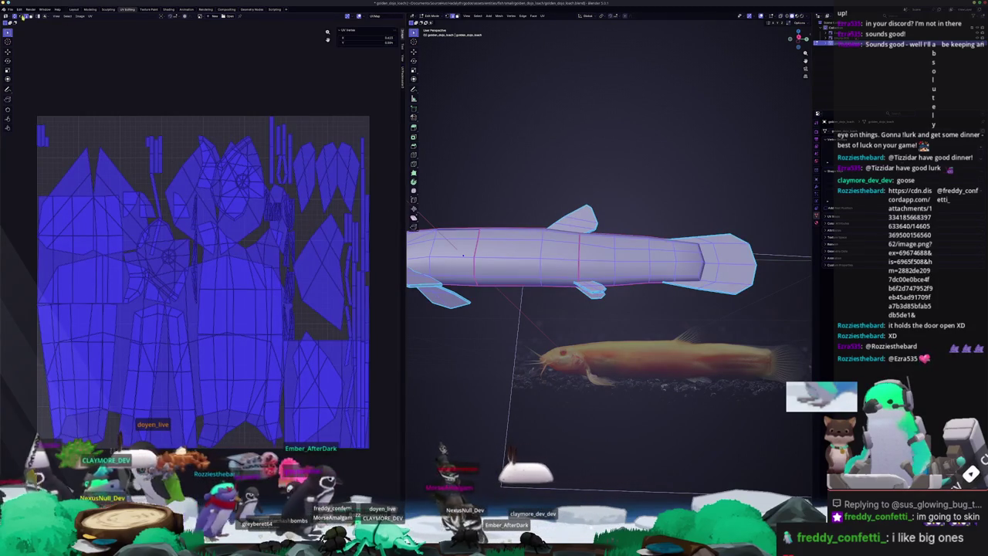
left_click(402, 77)
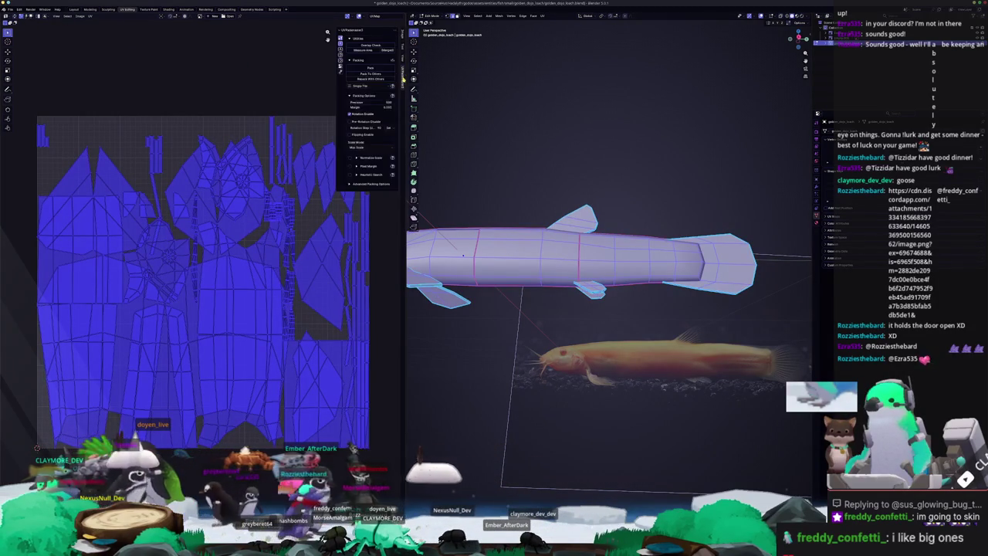
left_click(368, 67)
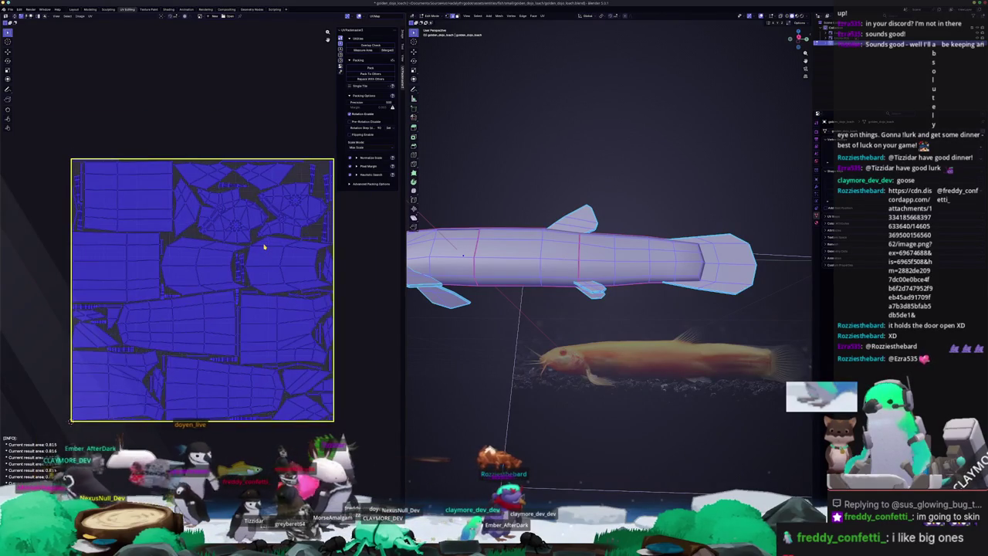
- Return the fish to Object Mode with the object still selected
key("Tab")
mouse_move(556, 293)
middle_mouse_down()
mouse_move(609, 320)
mouse_move(571, 308)
middle_mouse_up()
right_click(609, 319)
left_click(11, 9)
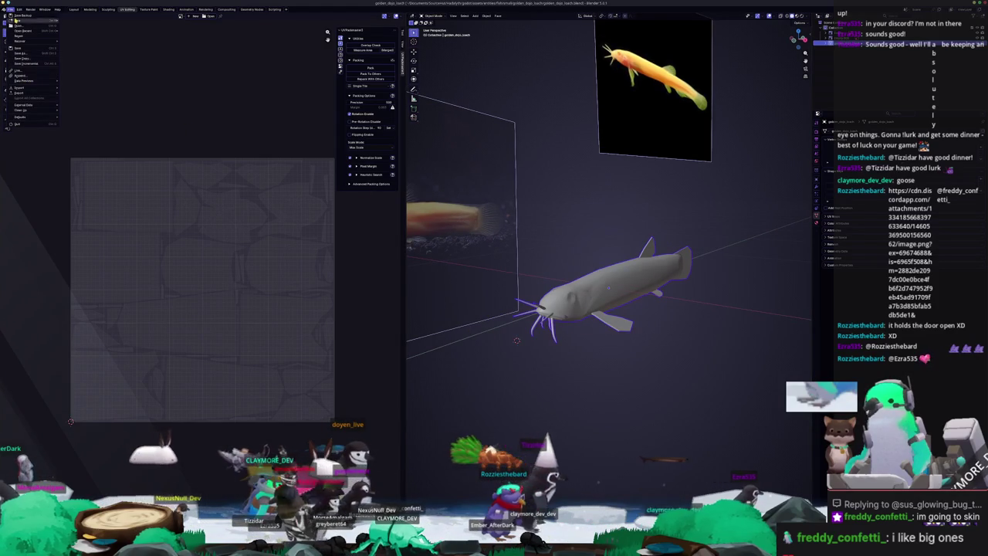
mouse_move(19, 93)
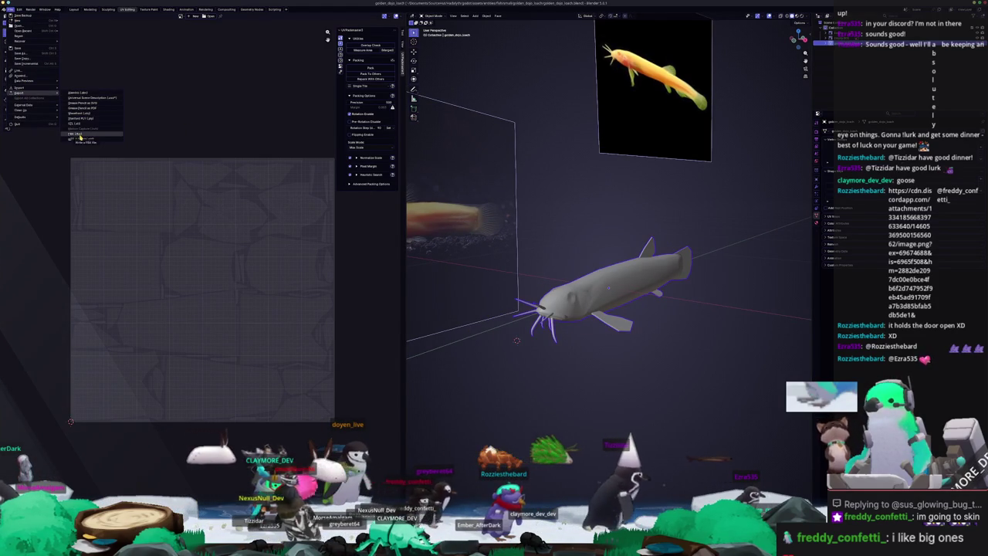
- Export the golden_dojo_loach model as FBX into a newly created folder
left_click(80, 136)
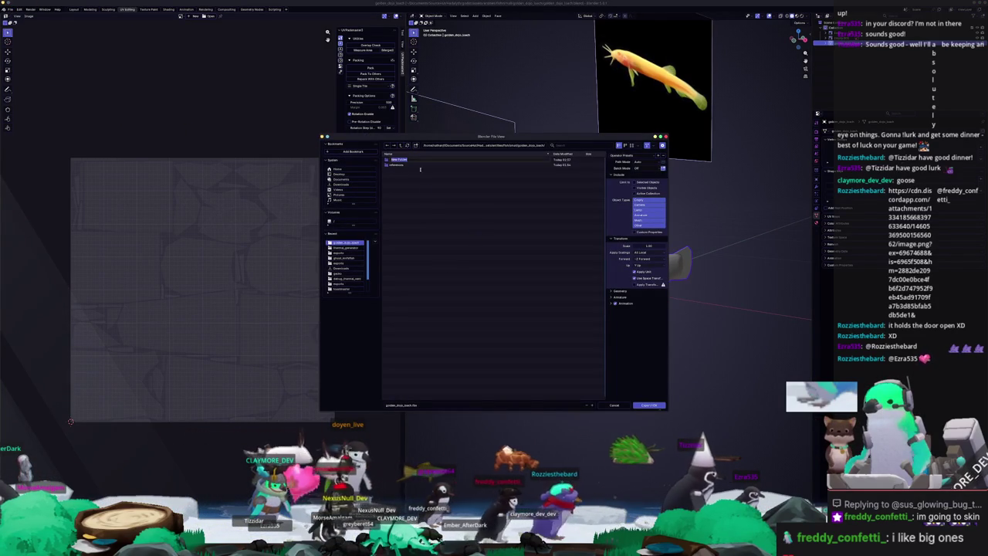
left_click(404, 147)
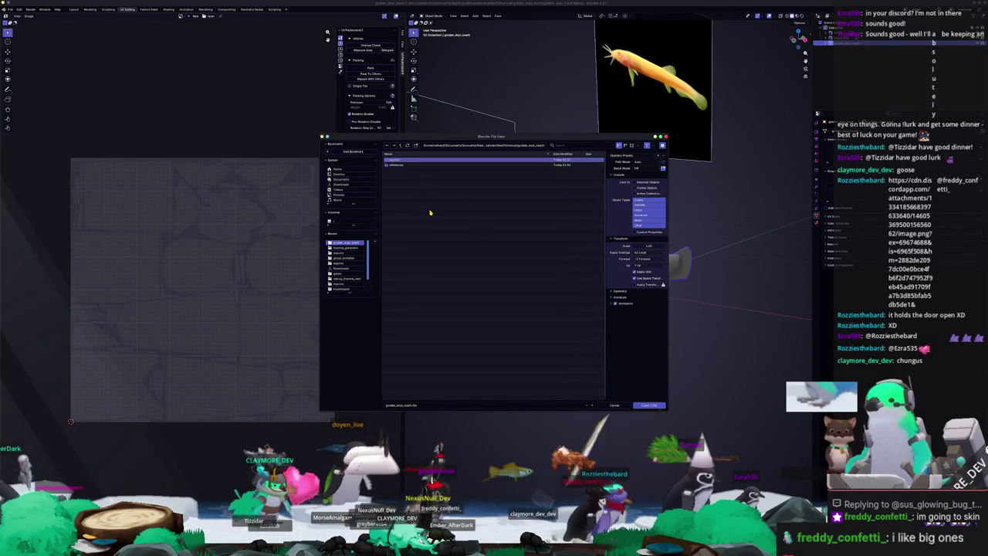
key("Return")
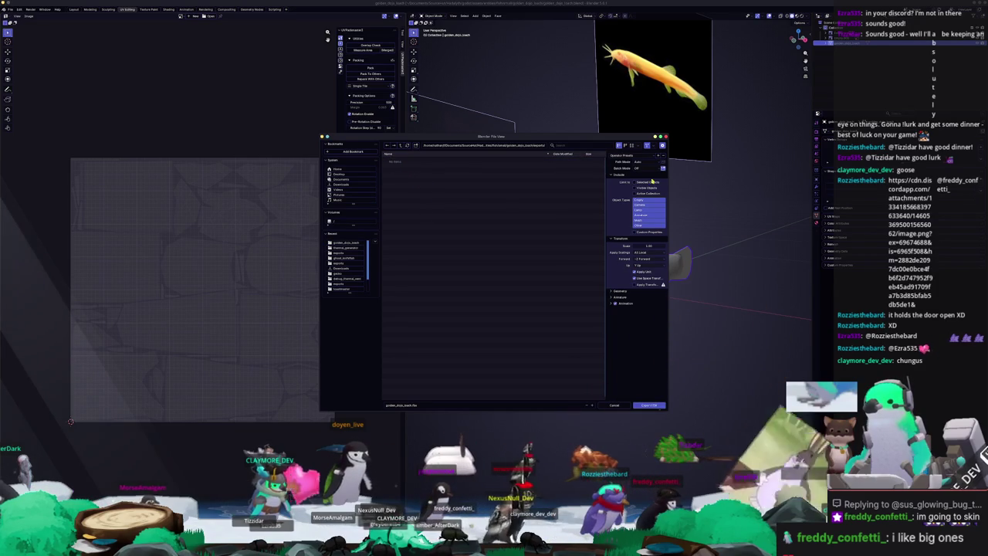
left_click(649, 405)
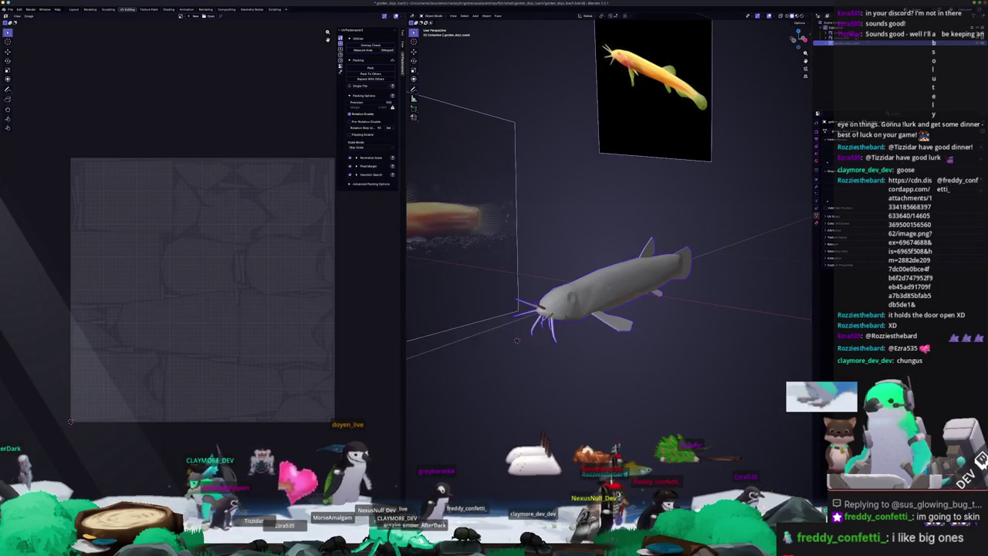
key("alt+Tab")
- Create a new Substance Painter project from the exported golden_dojo_loach FBX and enter Baking mode
left_click(6, 8)
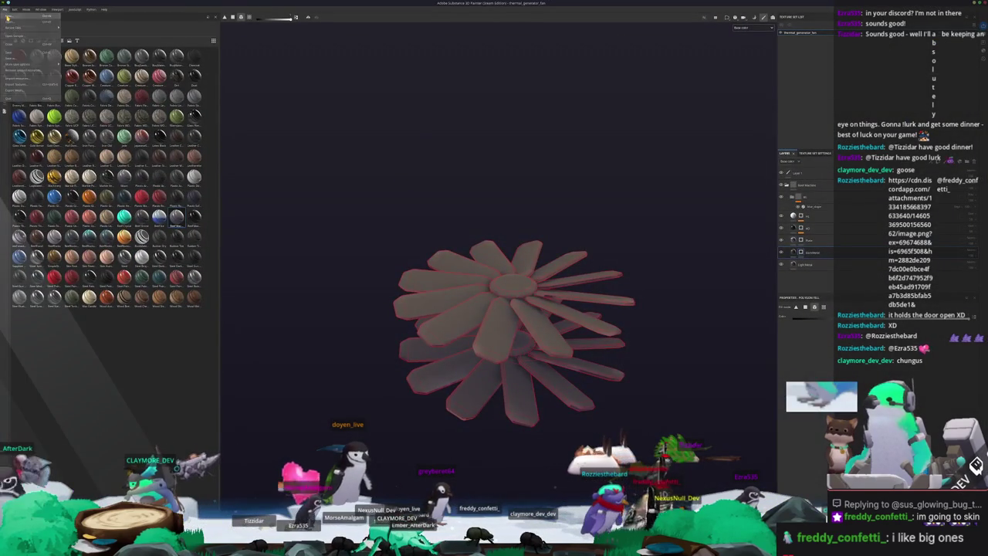
left_click(17, 16)
left_click(542, 207)
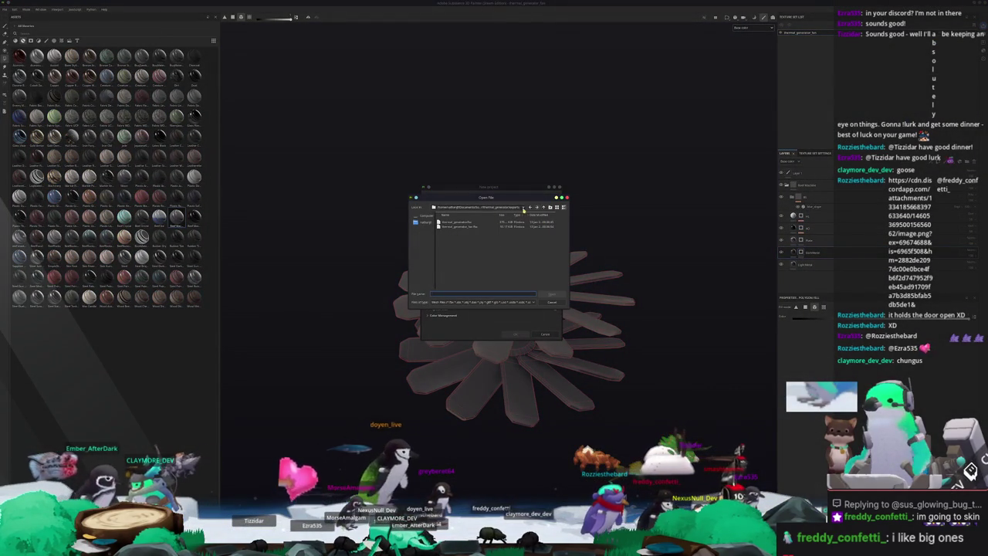
left_click(544, 208)
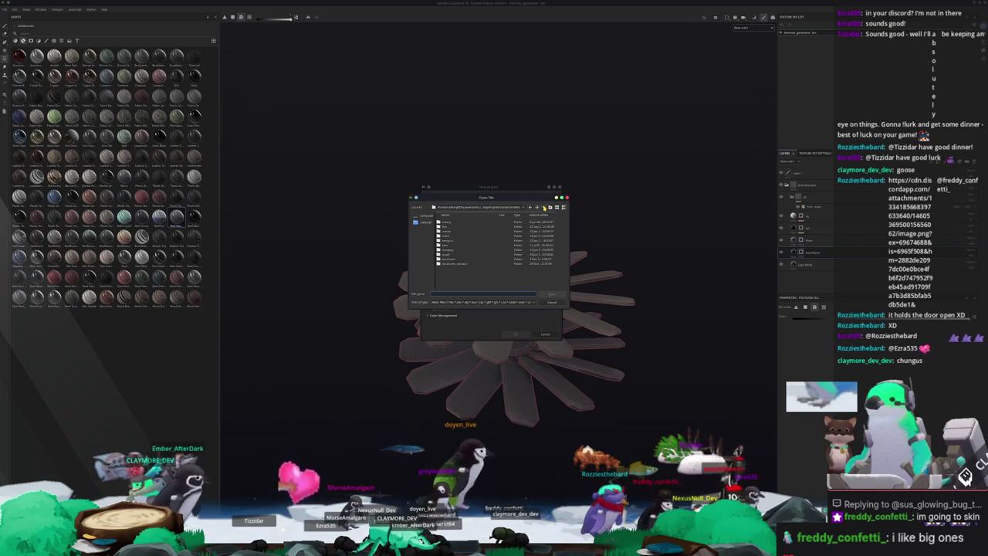
double_click(450, 241)
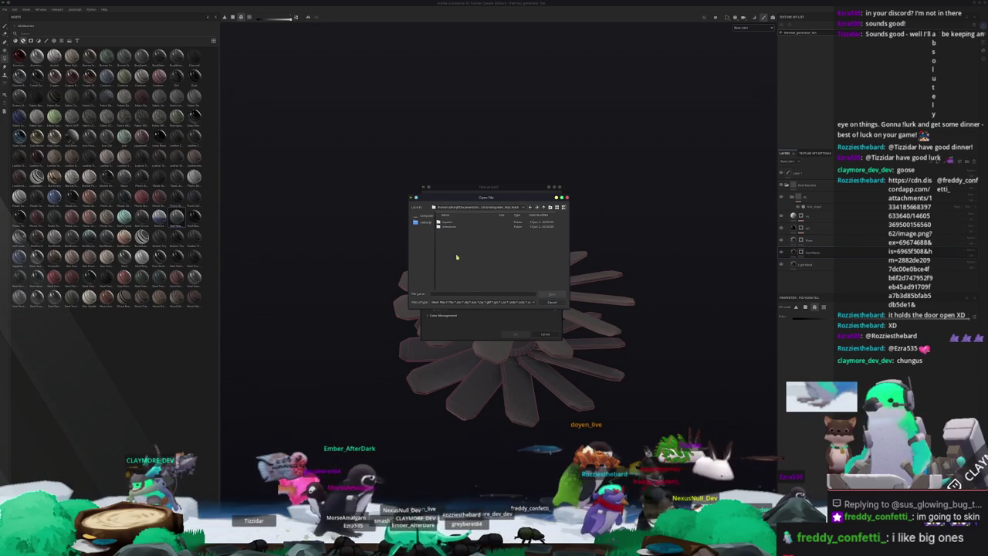
double_click(453, 223)
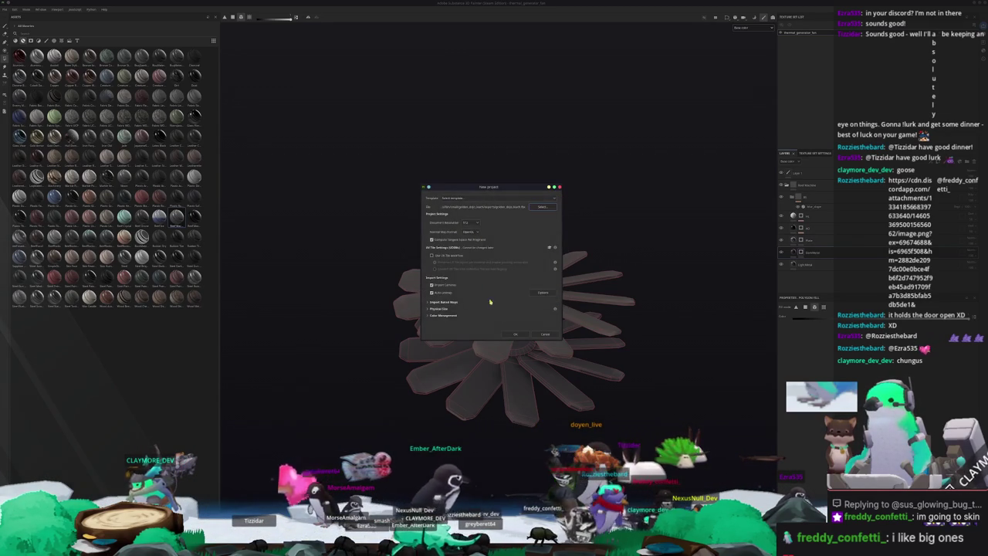
left_click(513, 335)
left_click(475, 272)
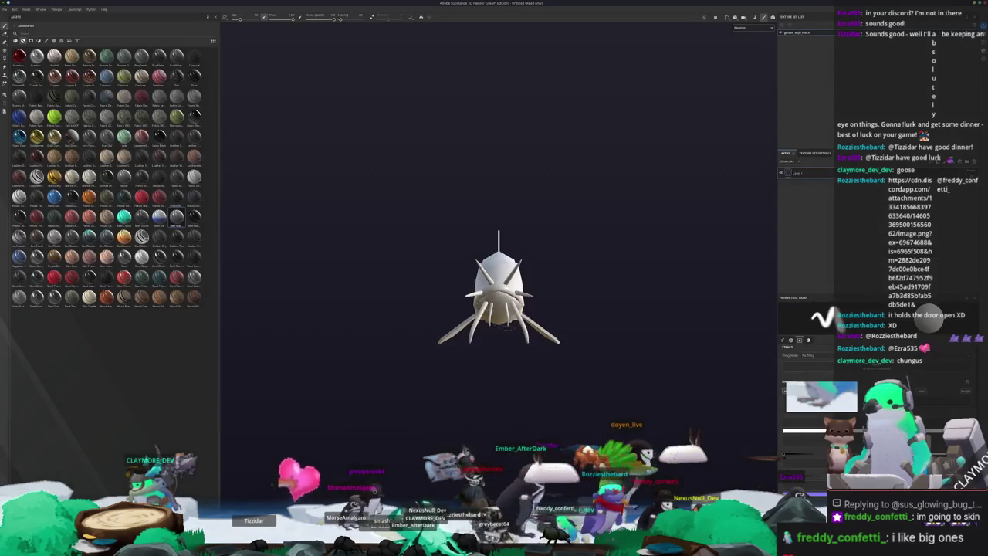
key("ctrl+shift+b")
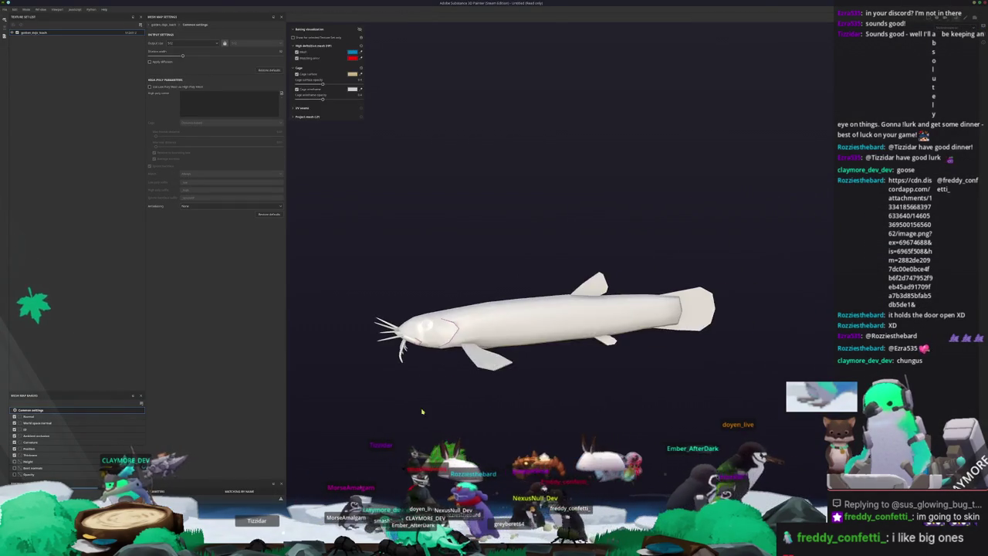
key("alt+Tab")
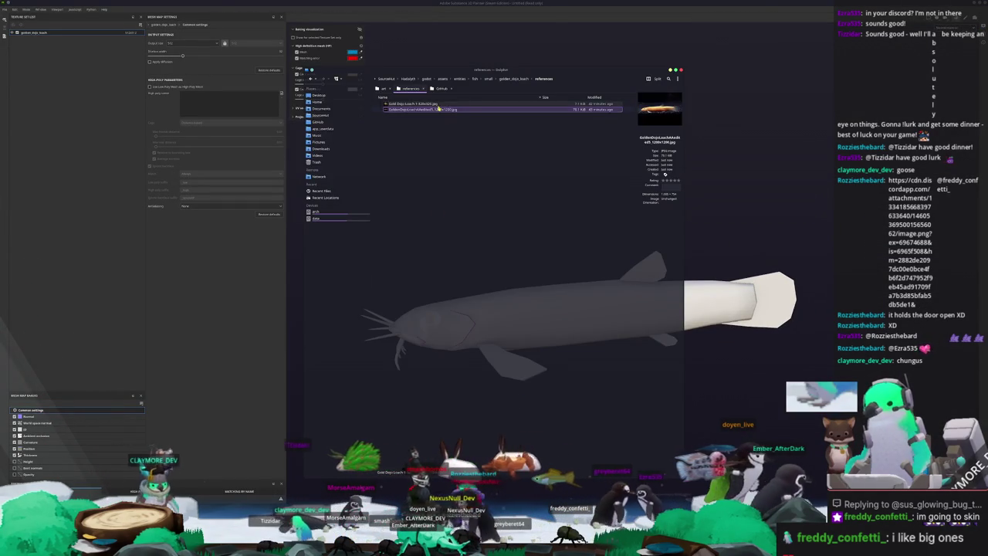
- Open the reference photos in Gwenview, show the second one, and place it beside the model
double_click(436, 104)
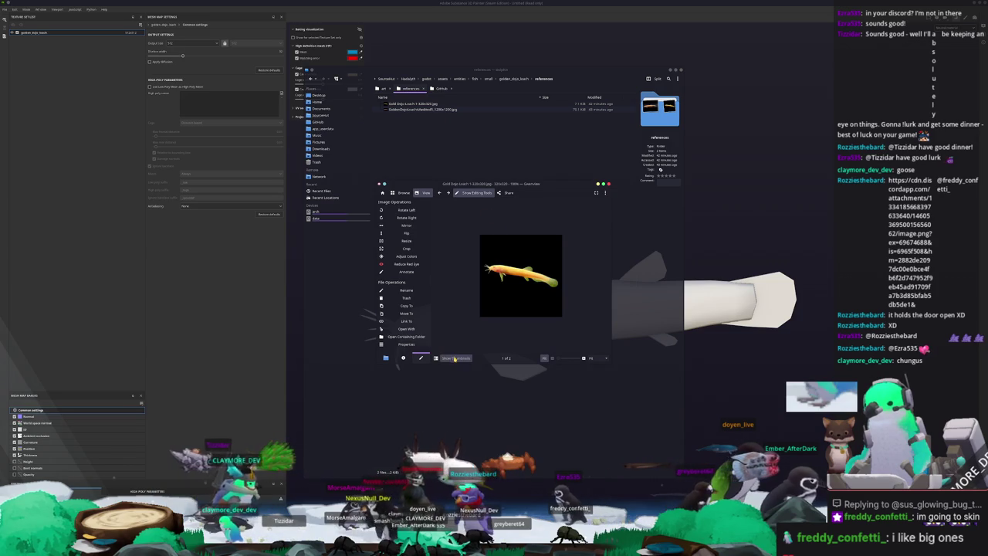
left_click(455, 358)
left_click(457, 193)
scroll(444, 285, "up", 3, "ctrl")
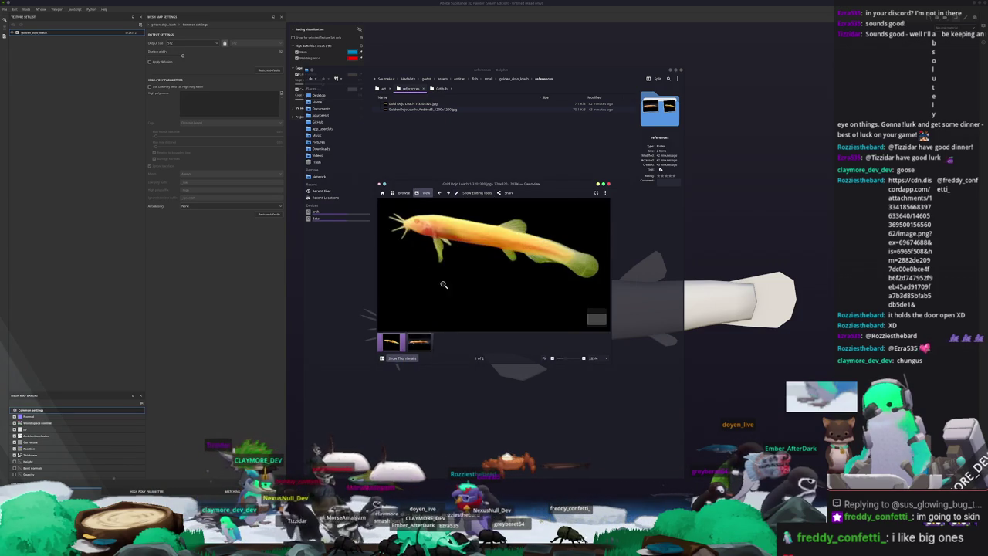
left_click(420, 343)
left_click_drag(533, 187, 282, 31)
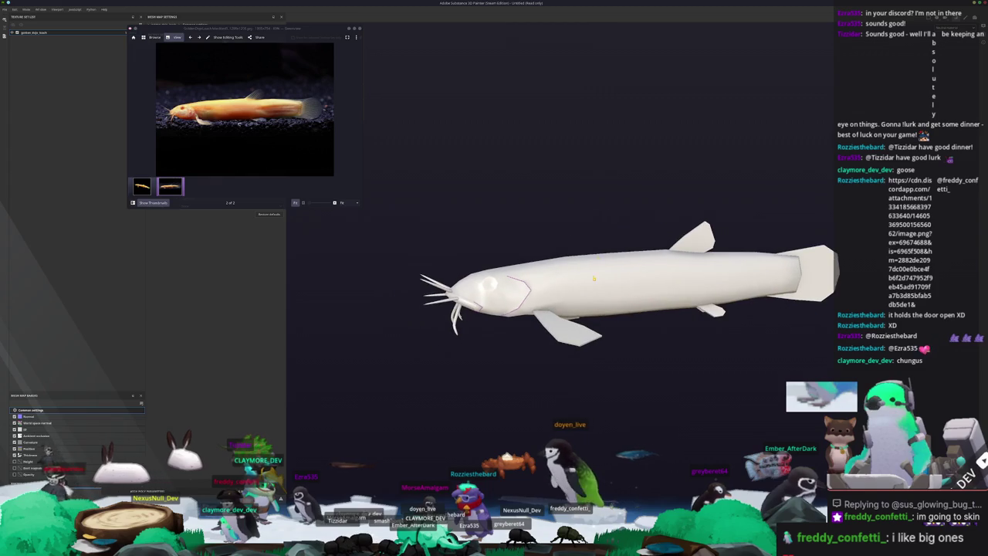
left_click_drag(571, 417, 594, 471, "alt")
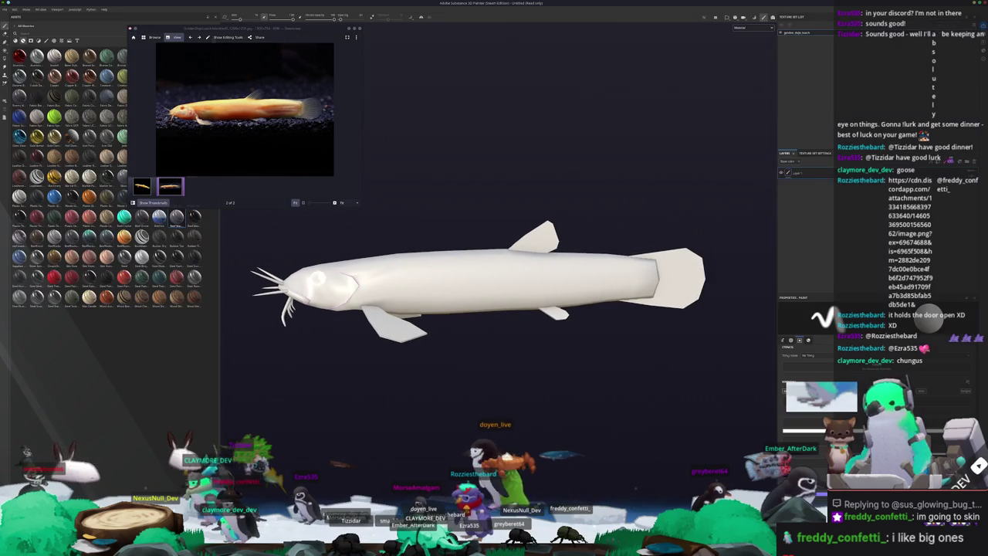
- Switch the viewport to the Base Color channel and drag a diffuse material onto the whole fish
left_click_drag(819, 123, 711, 100, "alt")
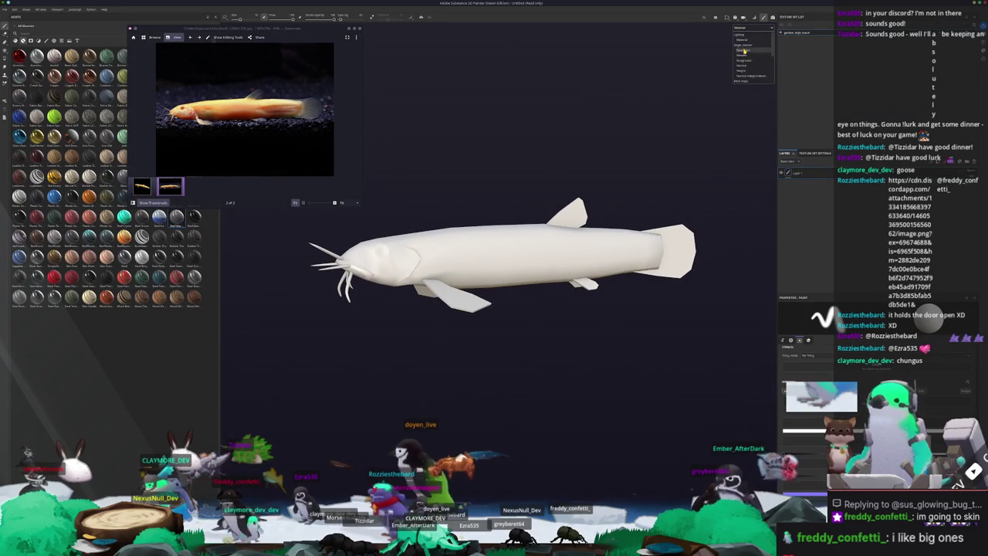
left_click(743, 51)
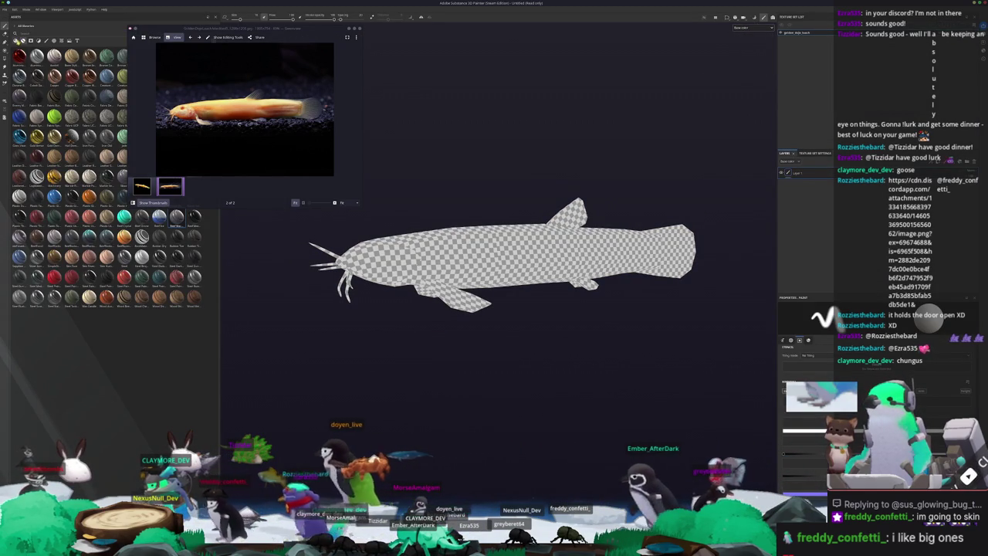
scroll(165, 326, "down", 3)
scroll(165, 326, "down", 3)
scroll(165, 325, "down", 3)
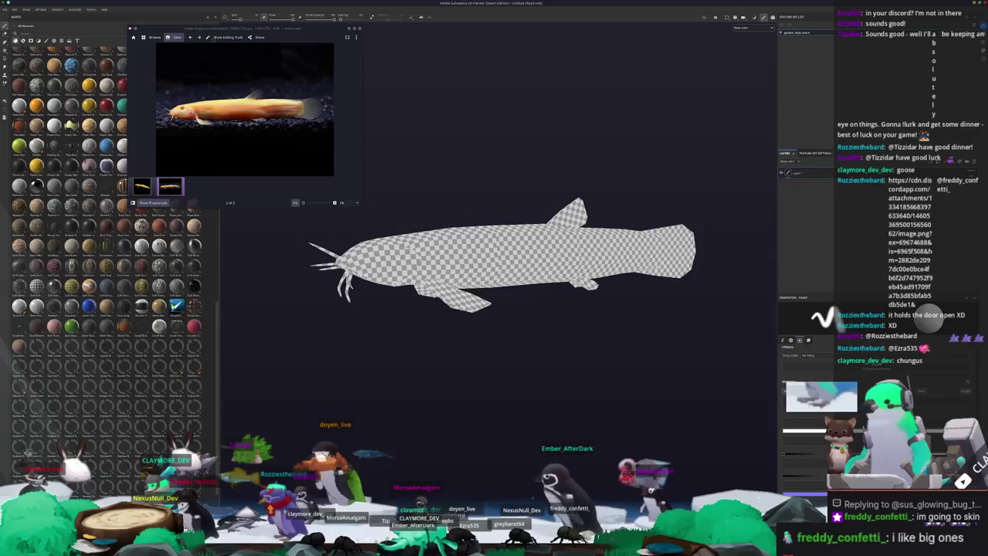
left_click_drag(165, 326, 541, 263)
mouse_move(622, 324)
left_mouse_down("alt")
mouse_move(580, 388)
mouse_move(564, 391)
left_mouse_up("alt")
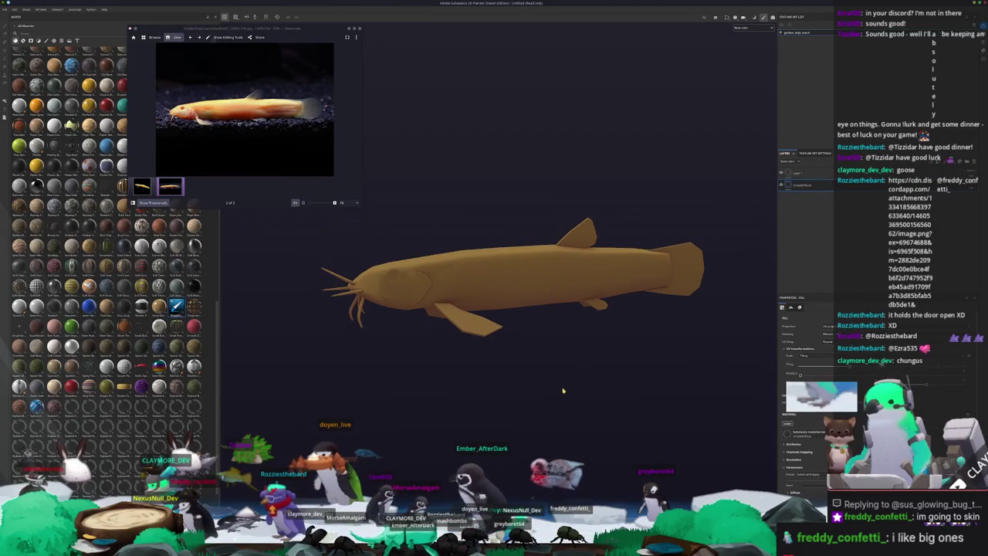
- Launch a screen colour chooser from the app launcher and move it off the 3D view
key("super")
type("krita")
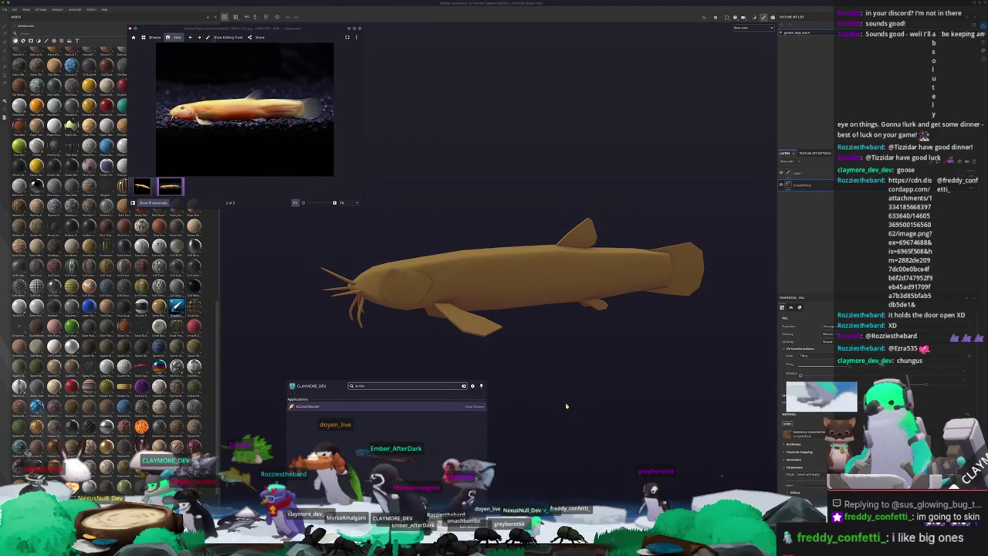
key("Return")
mouse_move(513, 214)
left_mouse_down()
mouse_move(477, 45)
mouse_move(461, 31)
left_mouse_up()
- Zoom and pan the reference photo, then pick a screen colour from the reference fish
left_click(410, 81)
left_click(186, 119)
scroll(185, 119, "up", 5, "ctrl")
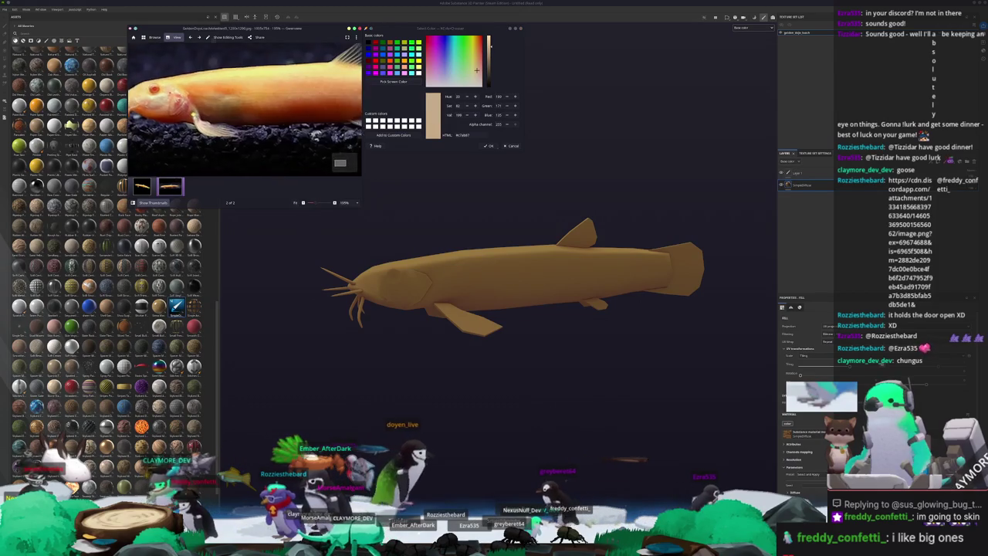
left_click_drag(318, 116, 249, 119)
mouse_move(359, 106)
left_mouse_down()
mouse_move(294, 104)
mouse_move(351, 108)
left_mouse_up()
left_click(394, 81)
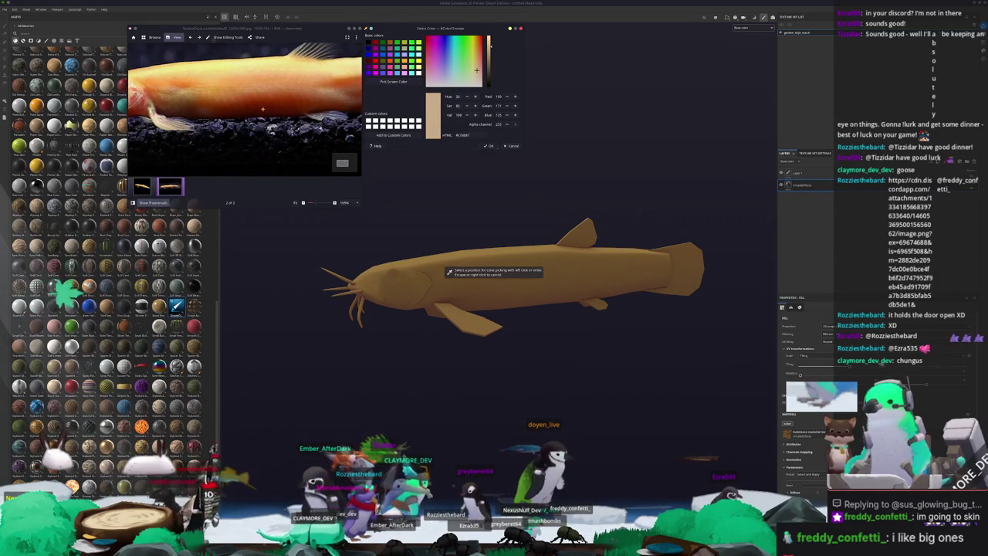
left_click(184, 110)
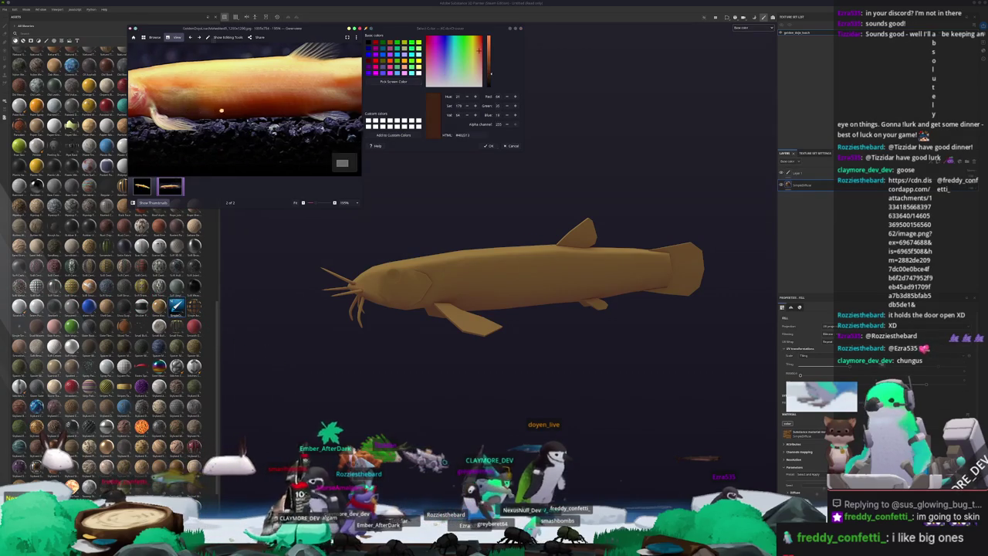
- Pan the photo to the body and dorsal fin and sample a lighter yellow from the fish's body
scroll(186, 116, "up", 3)
scroll(185, 116, "up", 2)
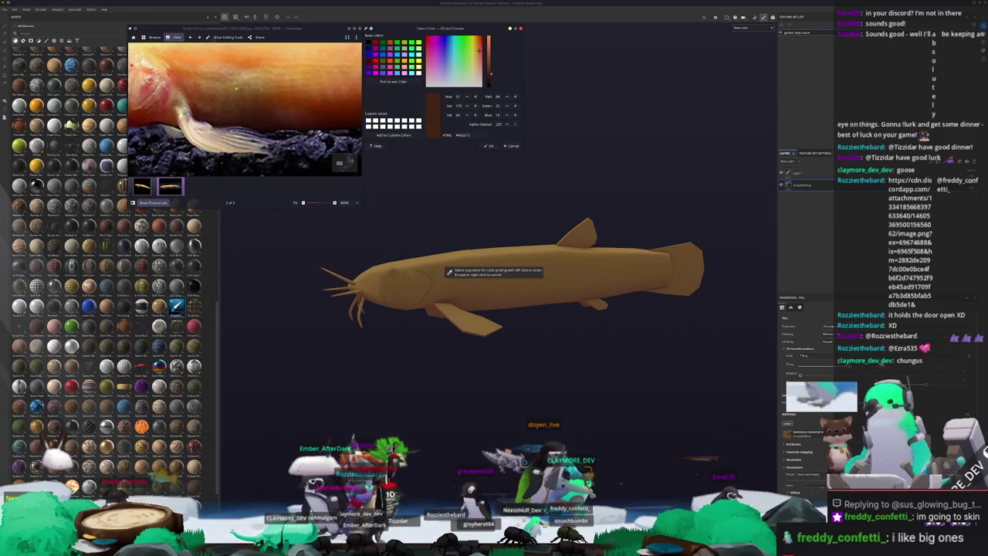
scroll(241, 100, "down", 1)
scroll(255, 109, "down", 2)
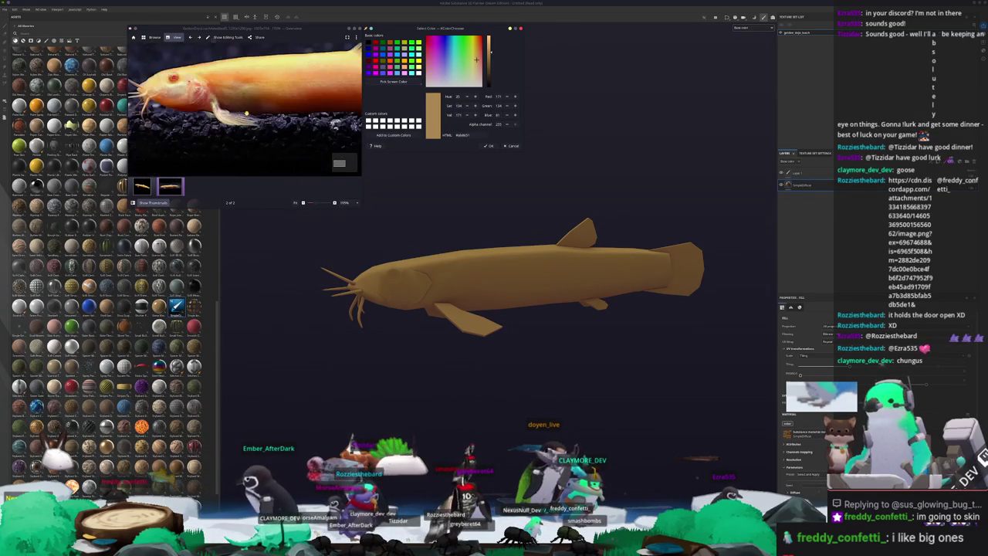
scroll(278, 123, "down", 1)
scroll(297, 136, "down", 1)
scroll(298, 136, "down", 1)
left_click_drag(298, 136, 230, 136)
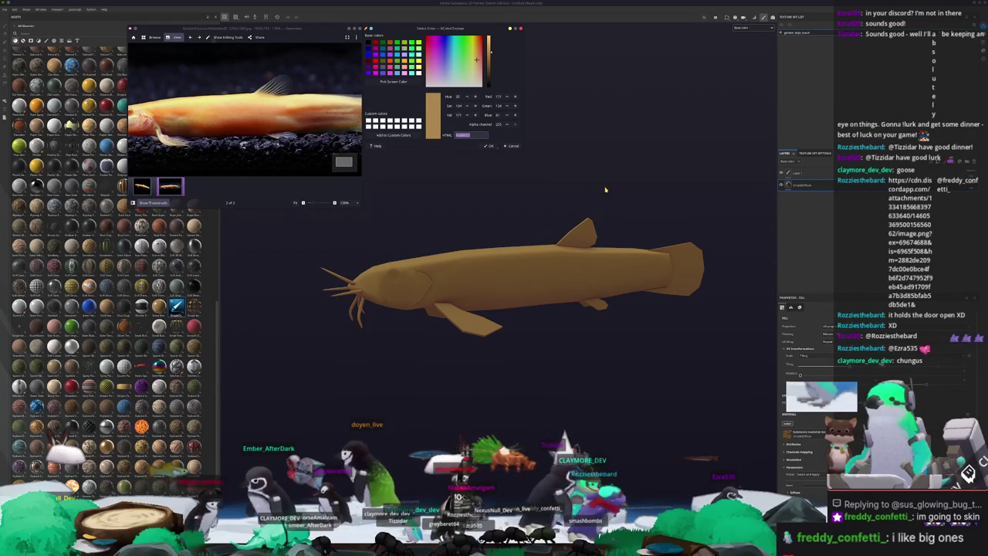
scroll(812, 455, "down", 3)
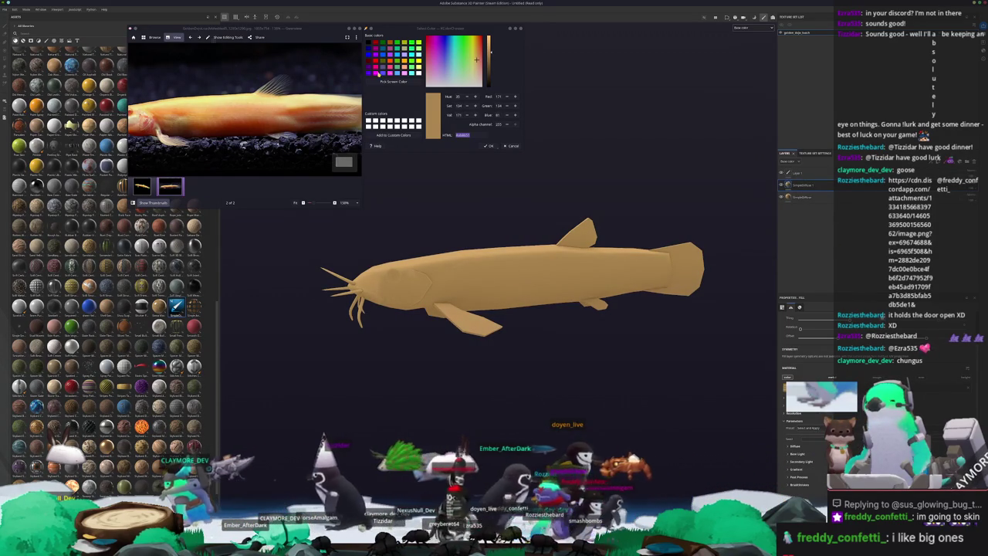
left_click(449, 272)
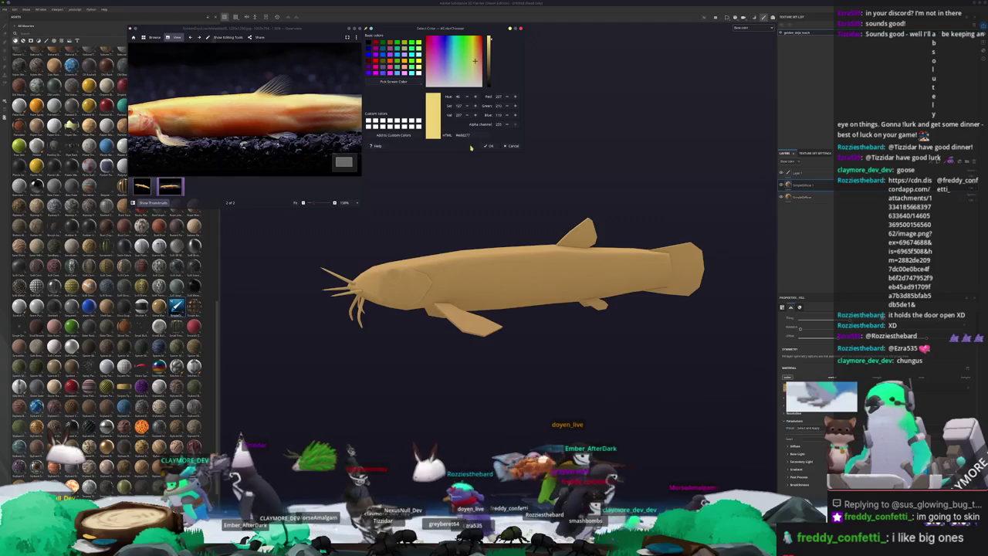
left_click(792, 456)
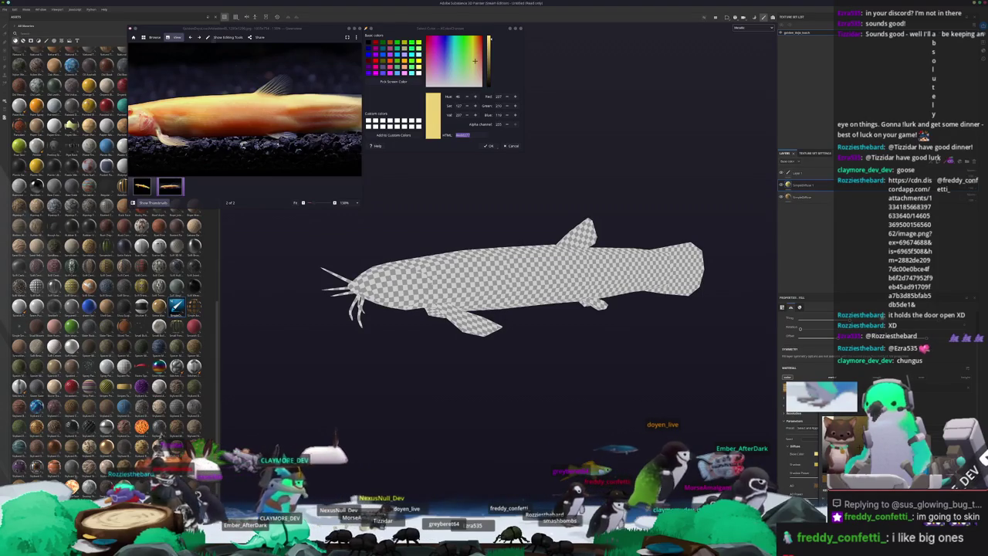
- Show base colour again, add a generator to the catfish's layer, and select its fill layer for editing
left_click(744, 49)
right_click(797, 185)
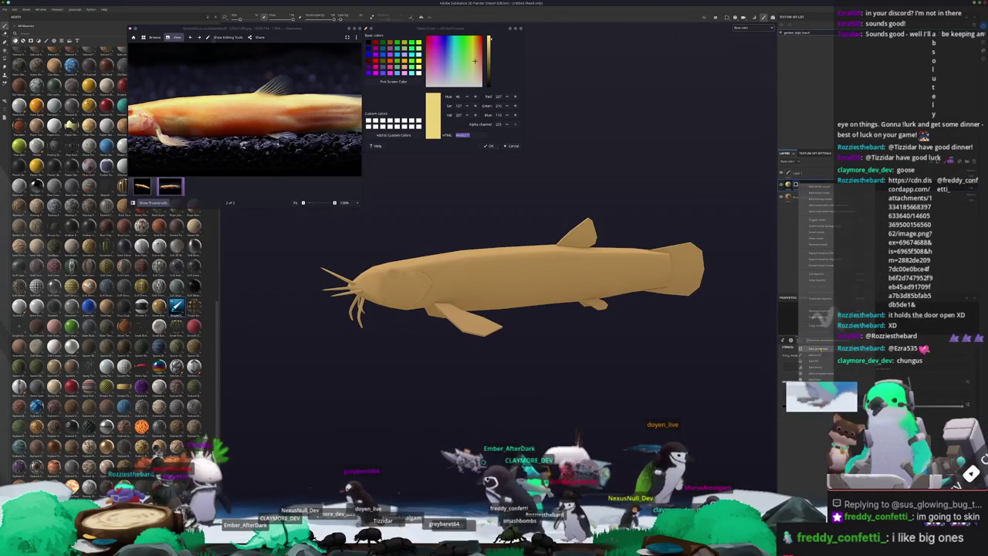
left_click(821, 349)
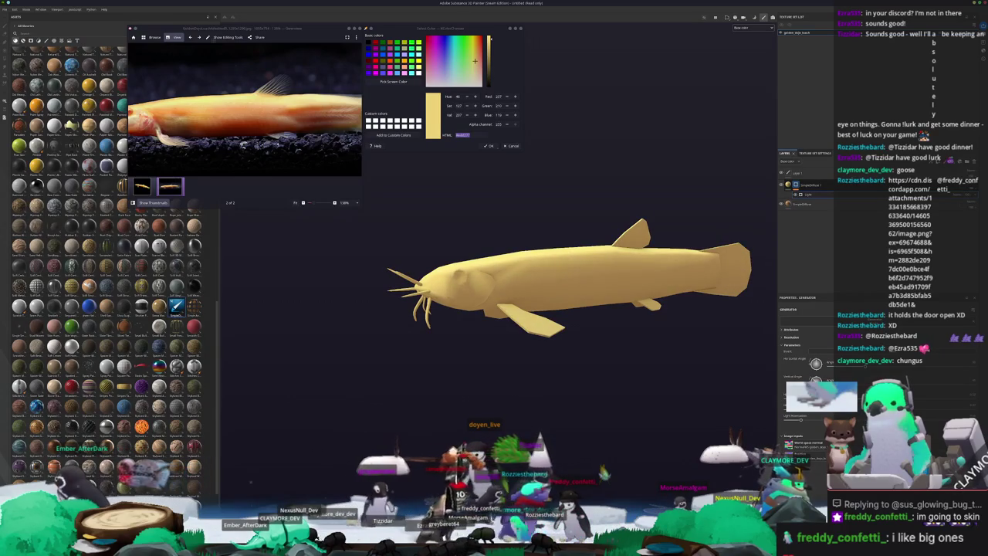
left_click_drag(778, 388, 619, 388, "alt")
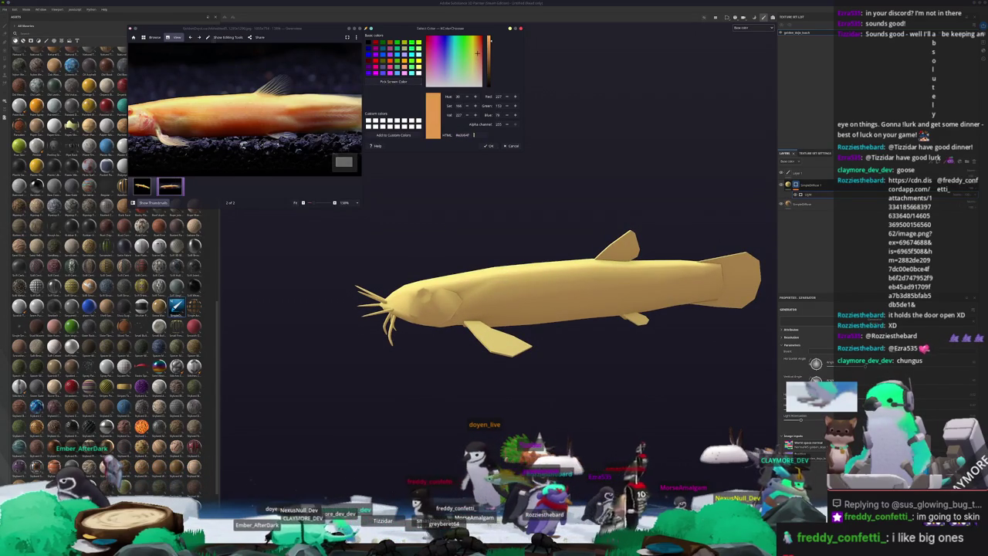
left_click(821, 210)
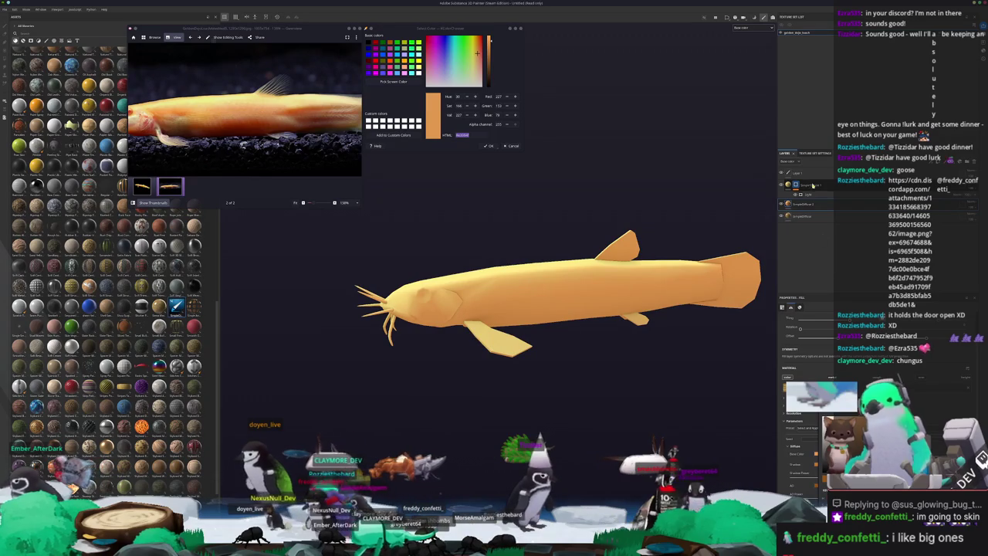
- Add a generator effect under the SimpleGlossy layer
right_click(801, 205)
left_click(805, 206)
right_click(801, 204)
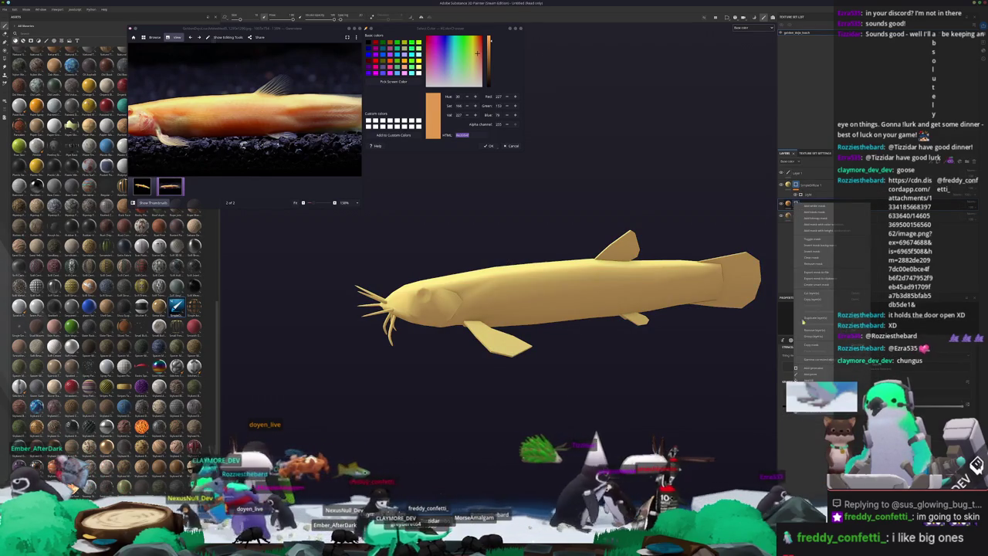
left_click(805, 368)
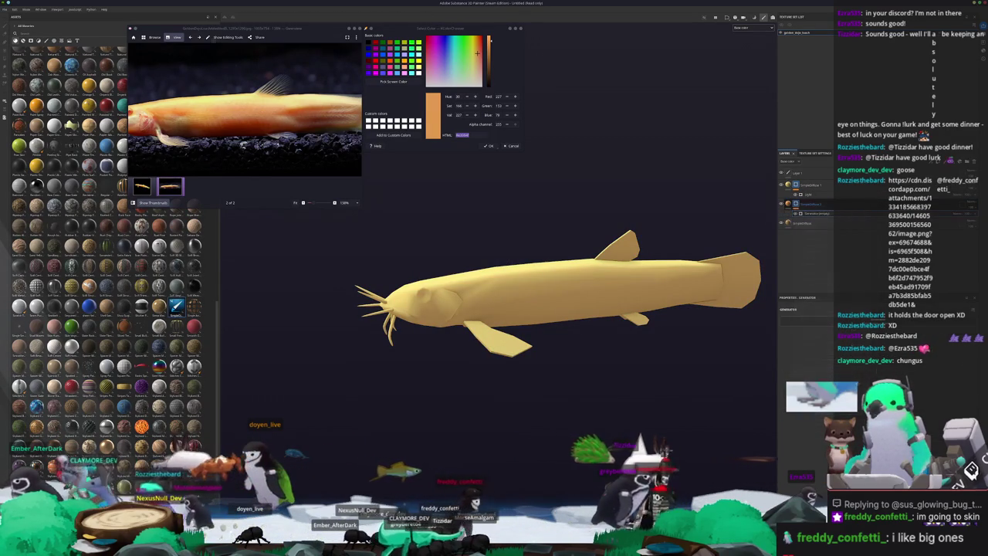
left_click_drag(695, 363, 733, 364, "alt")
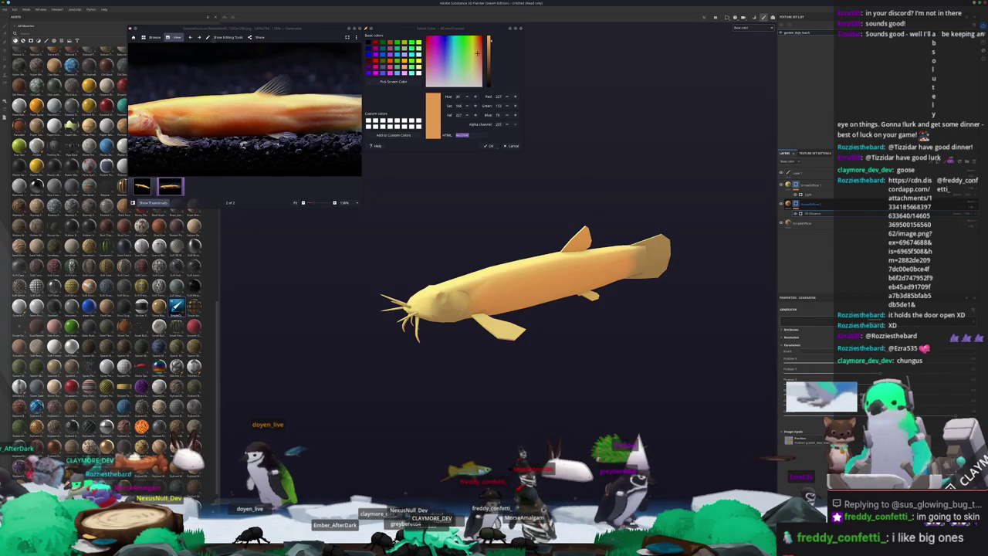
- Duplicate the layer as SimpleDiffuse 2 and select its generator effect, viewing the fish side-on
key("ctrl+d")
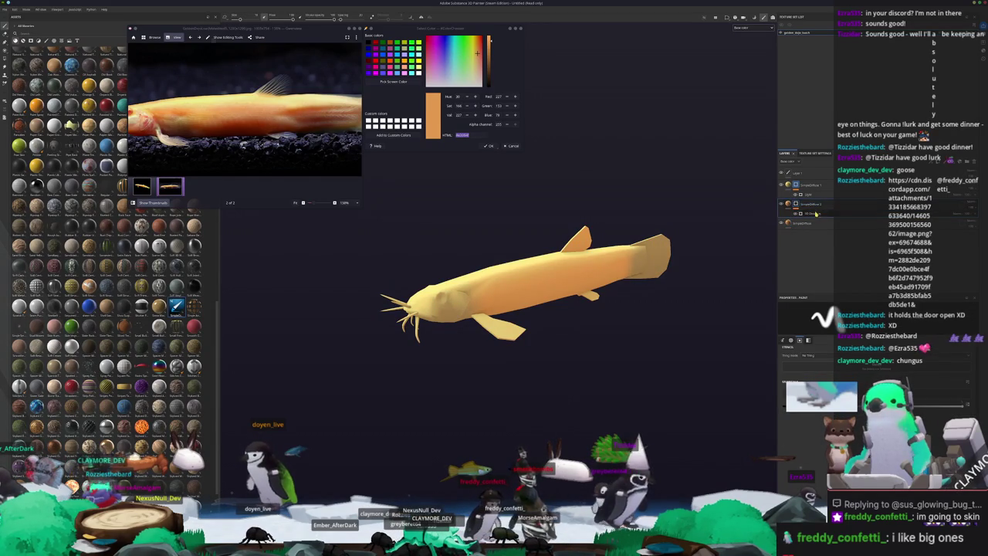
left_click(814, 213)
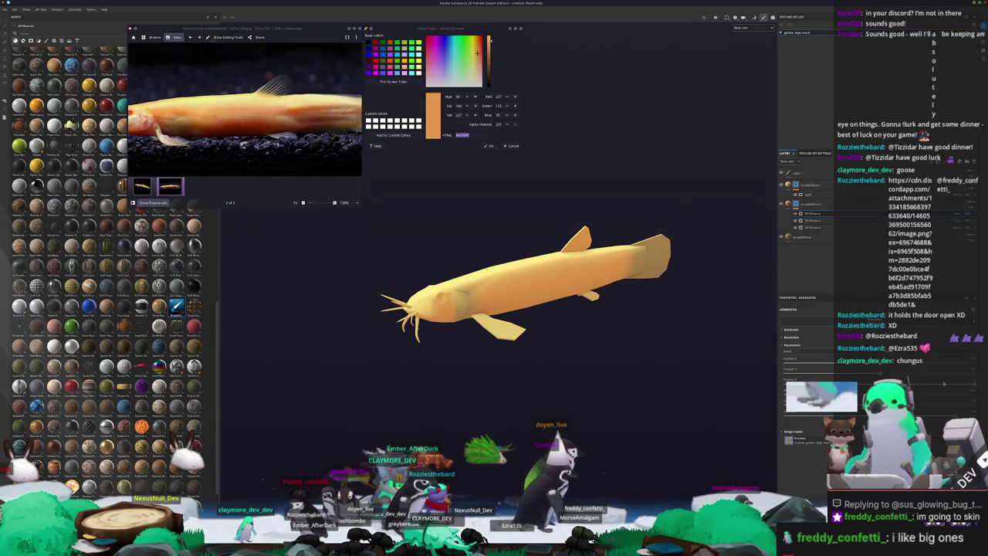
mouse_move(662, 368)
left_mouse_down("alt")
mouse_move(683, 392)
mouse_move(670, 391)
left_mouse_up("alt")
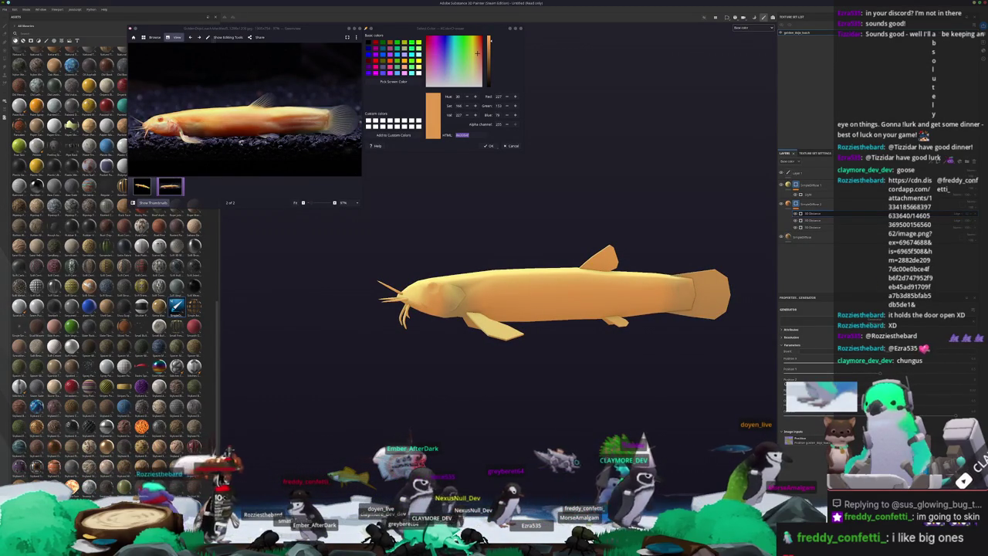
mouse_move(671, 390)
left_mouse_down("alt")
mouse_move(568, 399)
mouse_move(503, 298)
mouse_move(524, 298)
left_mouse_up("alt")
scroll(567, 398, "up", 2)
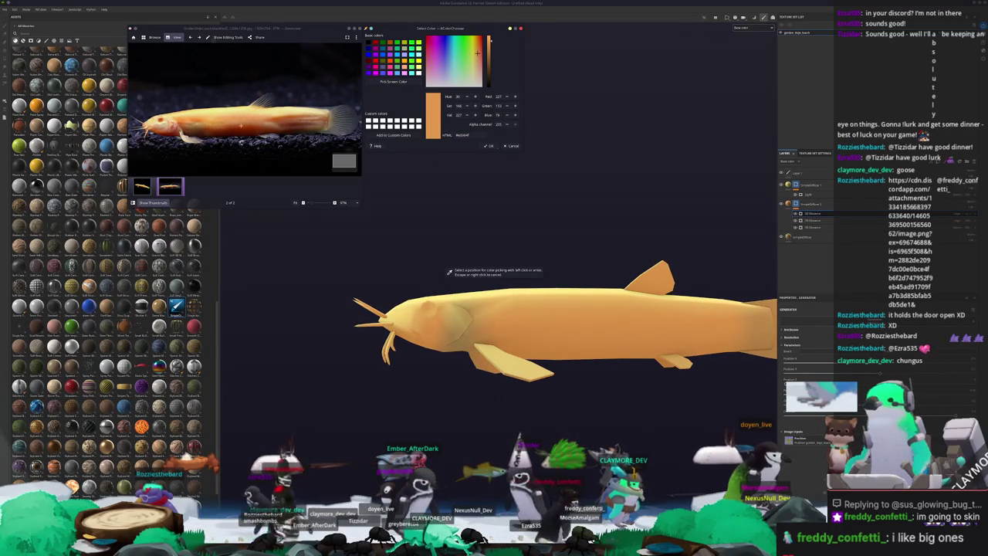
- From the bottom layer, drag in a new diffuse layer, SimpleDiffuse 3, and add a generator to it
left_click(811, 237)
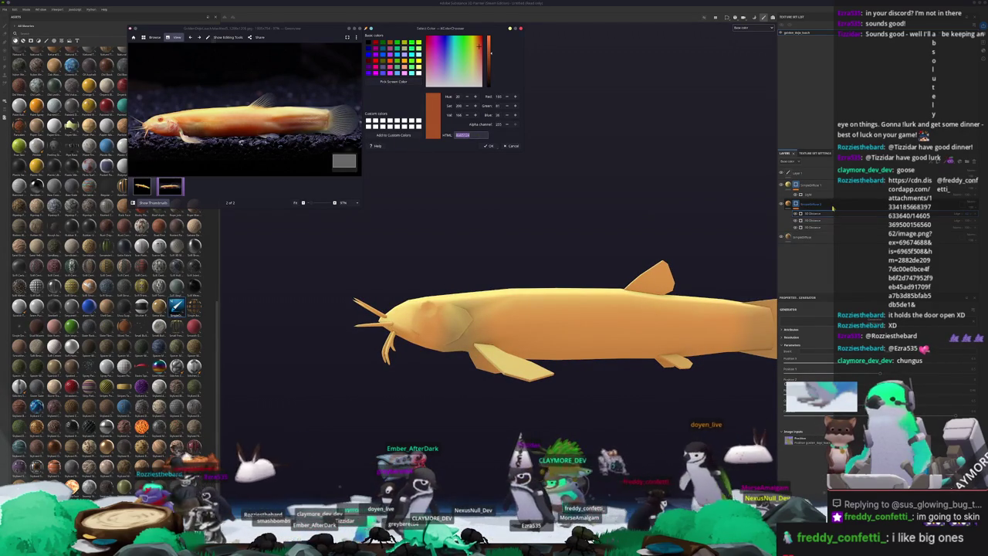
left_click_drag(833, 261, 833, 261)
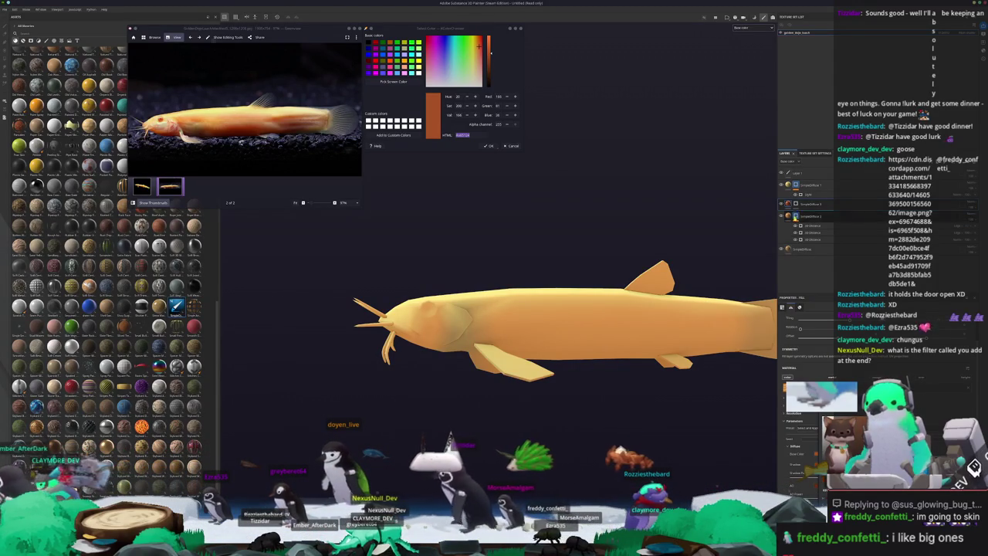
left_click(797, 204)
right_click(796, 204)
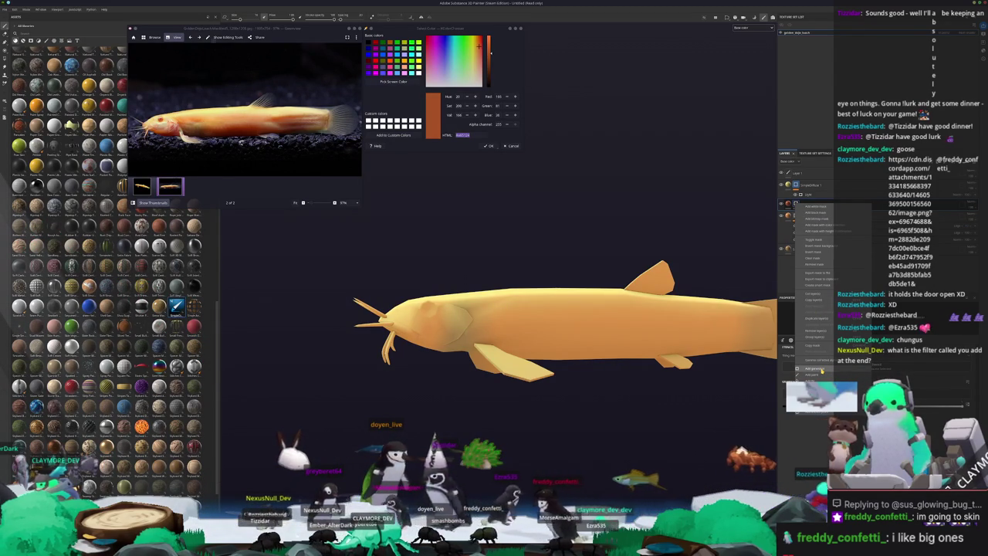
left_click(821, 369)
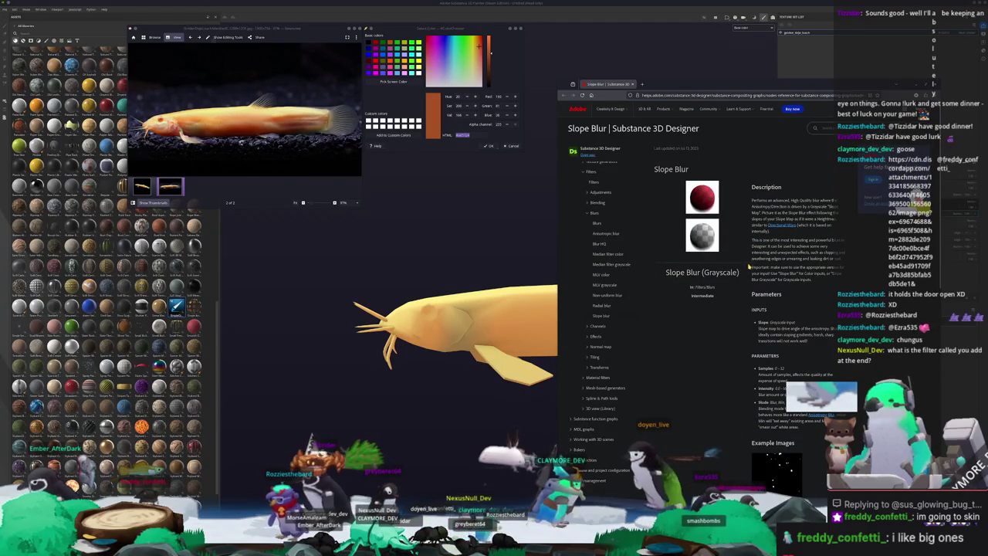
- Scroll the Slope Blur help page back to the top and leave it for Substance Painter
scroll(751, 252, "down", 1)
scroll(751, 251, "down", 1)
scroll(751, 251, "down", 1)
scroll(751, 252, "up", 2)
scroll(751, 252, "up", 1)
scroll(750, 252, "up", 1)
scroll(750, 252, "up", 1)
scroll(751, 252, "up", 1)
scroll(750, 252, "up", 1)
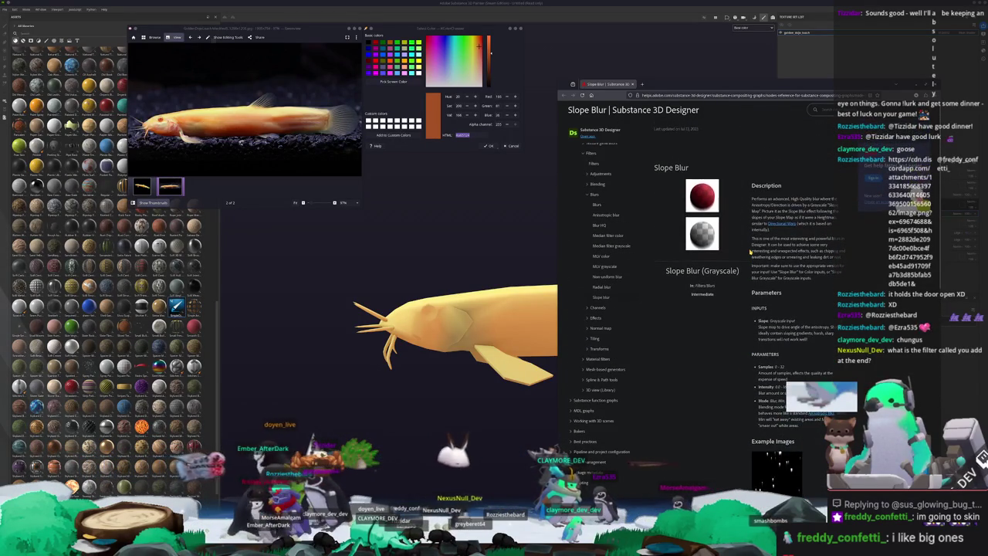
scroll(751, 251, "up", 1)
key("alt+Tab")
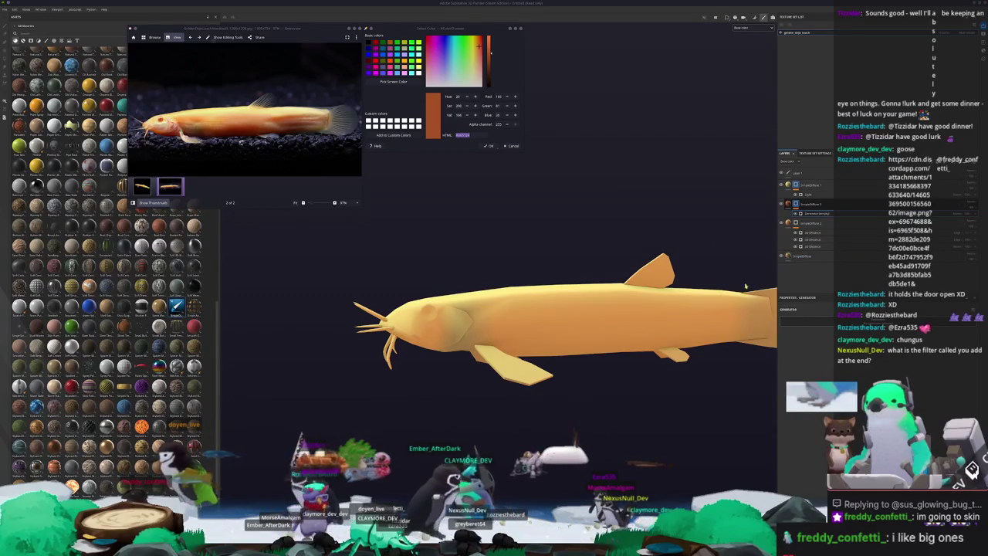
- Orbit the catfish to a head-on view and select the generator to show its parameters
left_click_drag(587, 270, 660, 267, "alt")
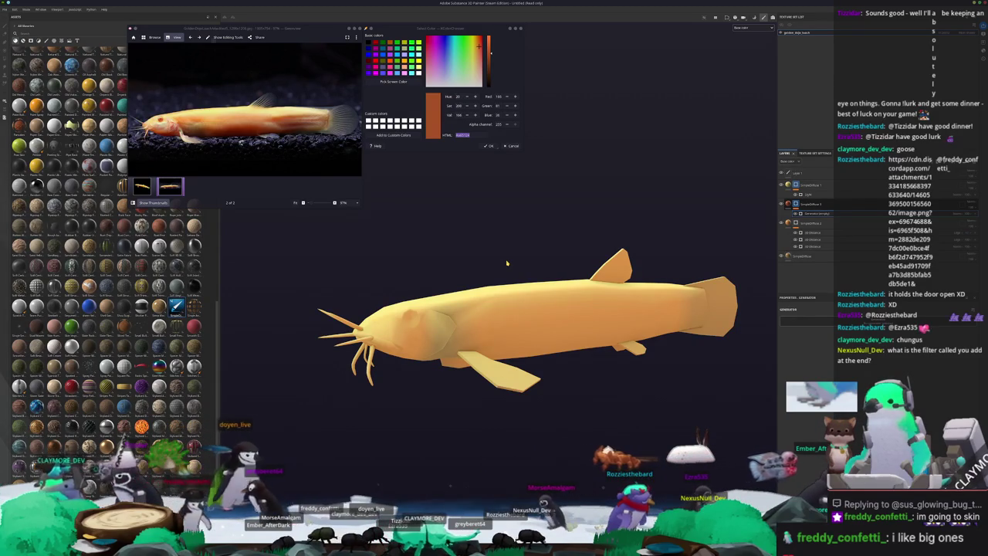
mouse_move(507, 263)
left_mouse_down("alt")
mouse_move(487, 305)
mouse_move(493, 287)
left_mouse_up("alt")
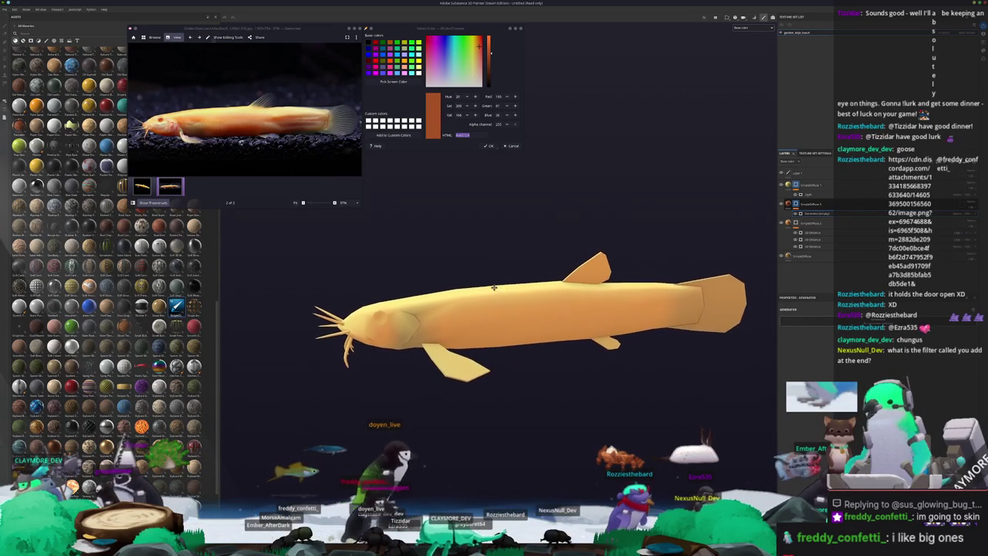
mouse_move(492, 287)
left_mouse_down("alt")
mouse_move(650, 271)
mouse_move(478, 271)
mouse_move(497, 205)
mouse_move(463, 254)
mouse_move(691, 282)
left_mouse_up("alt")
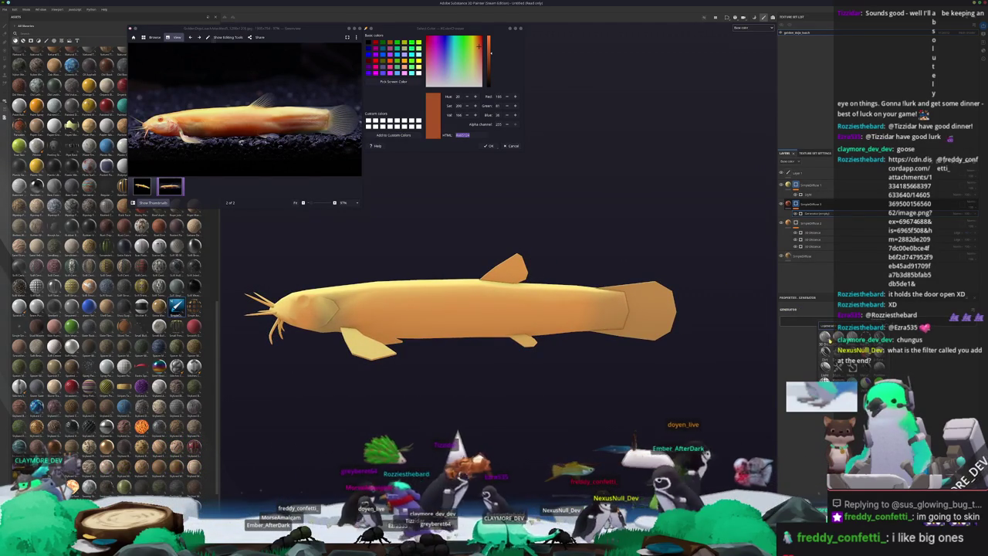
left_click(824, 340)
key("f")
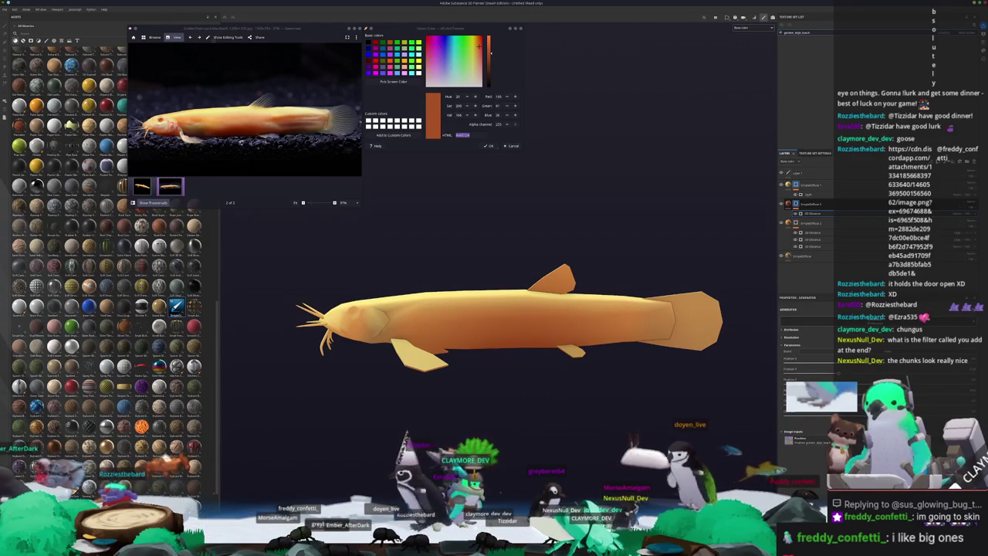
mouse_move(525, 403)
left_mouse_down("alt")
mouse_move(636, 412)
mouse_move(760, 297)
left_mouse_up("alt")
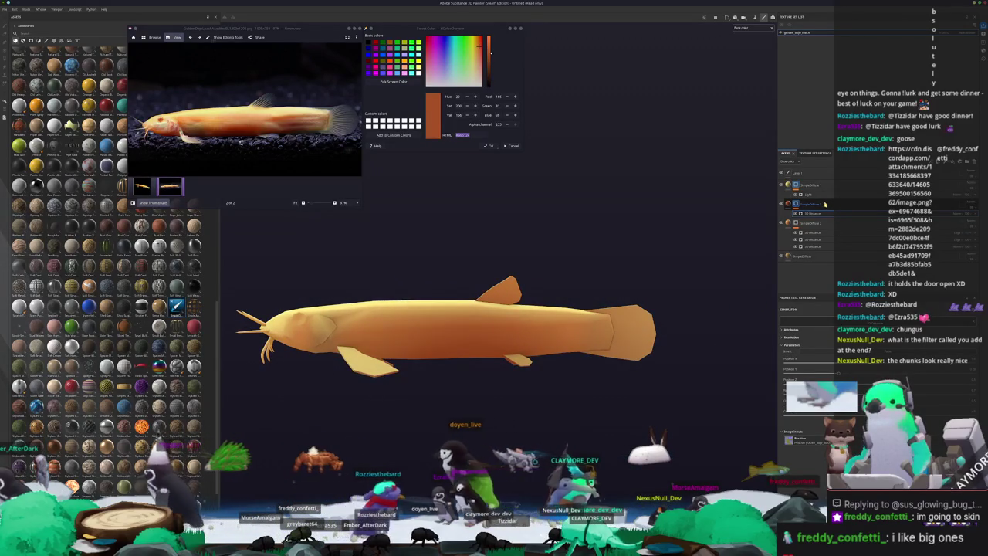
- Expand another layer group, select the SimpleDiffuse paint layer, and add a generator to it
right_click(796, 204)
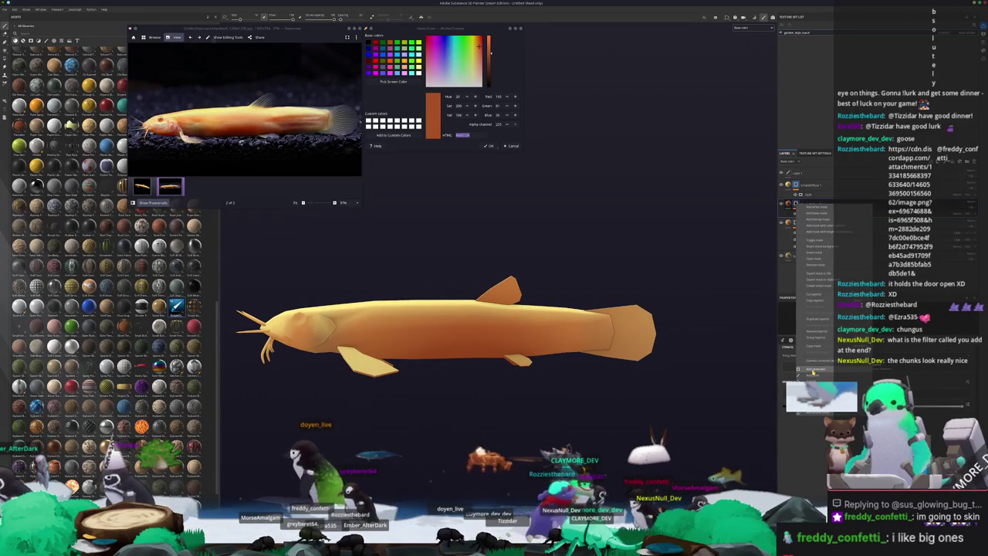
left_click_drag(571, 386, 636, 378, "alt")
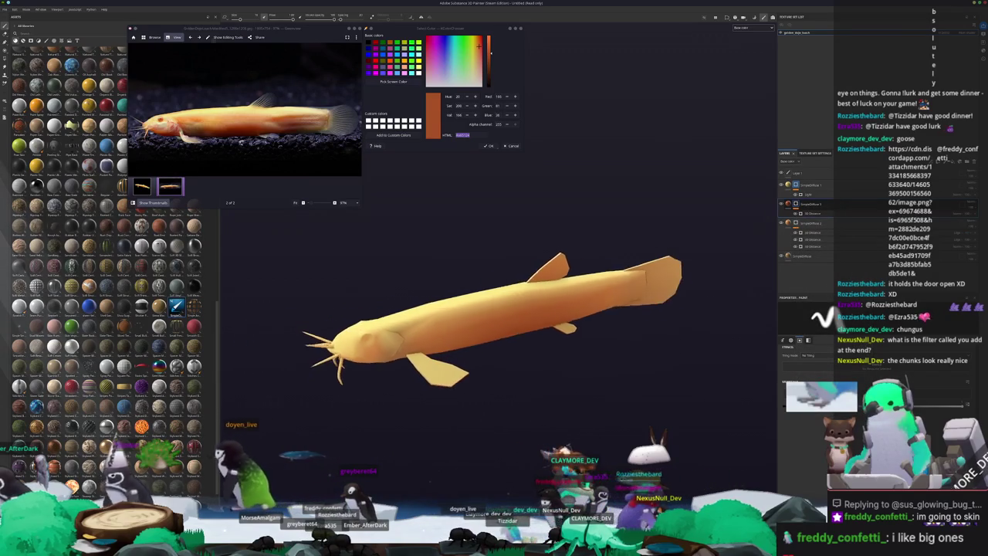
left_click(820, 187)
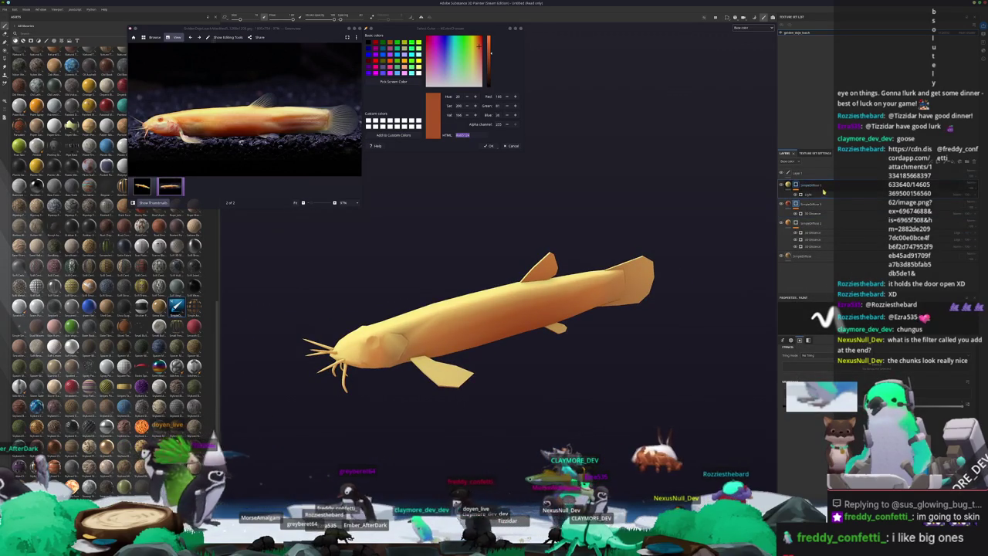
left_click(817, 213)
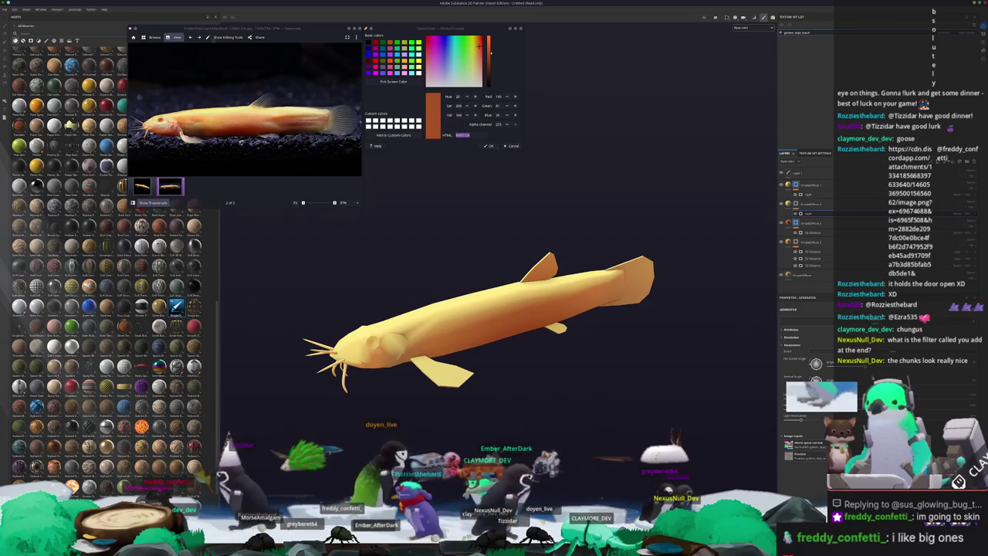
left_click(807, 204)
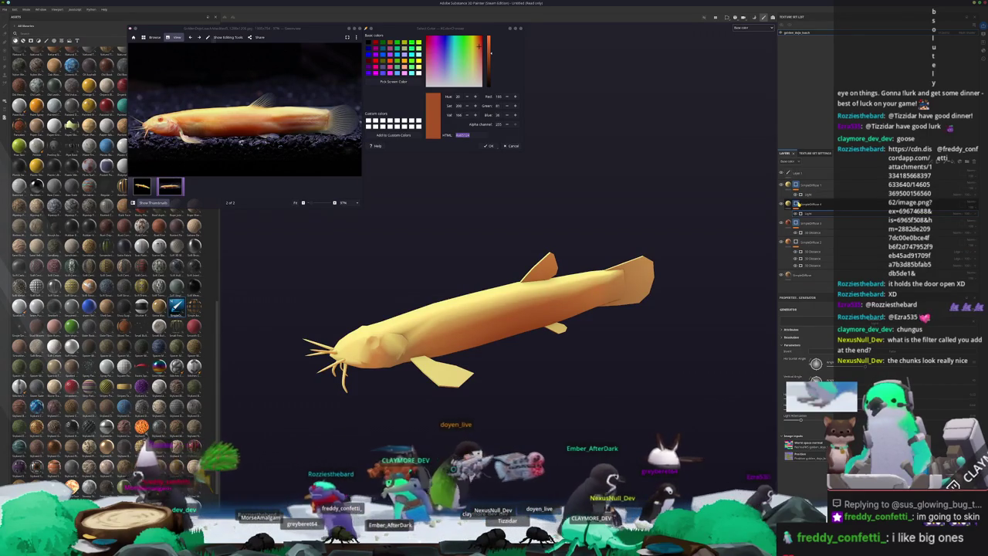
left_click(797, 204)
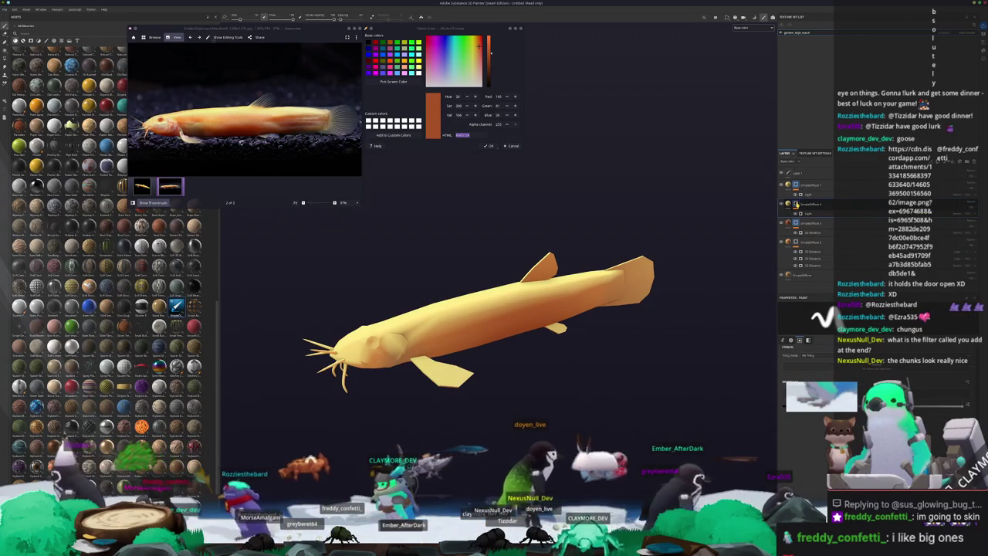
right_click(800, 204)
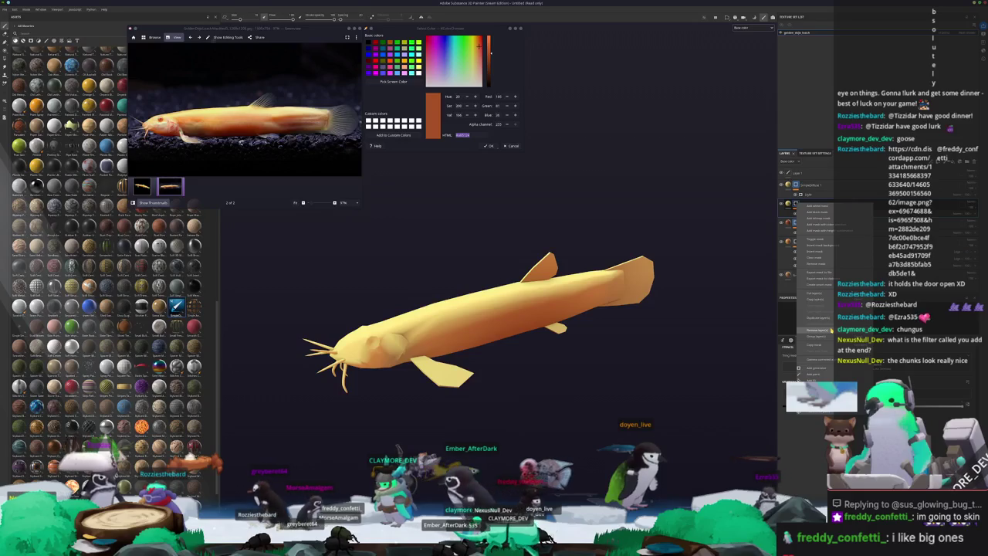
left_click(811, 368)
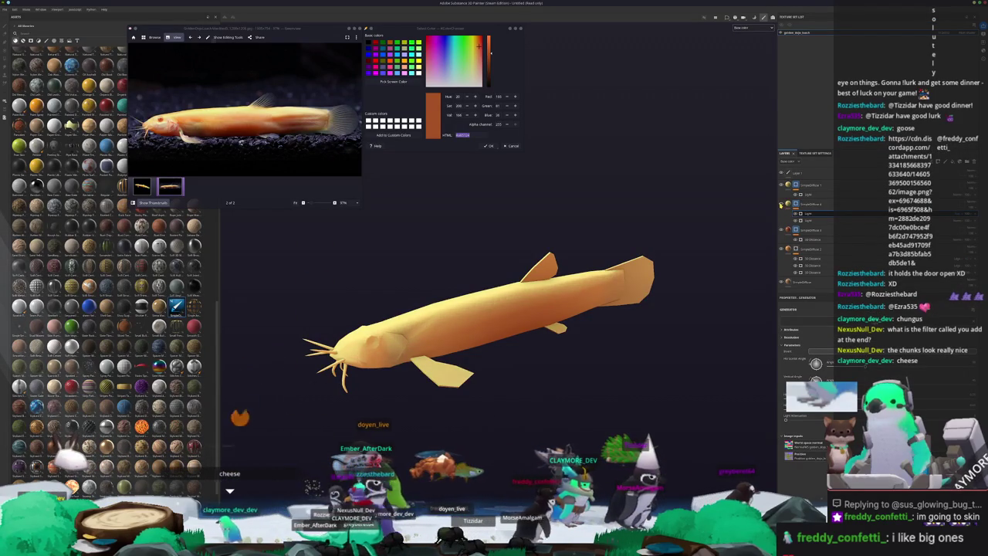
- Use Pick Screen Color to sample a light tan from the albino catfish photo
mouse_move(663, 297)
left_mouse_down("alt")
mouse_move(718, 278)
mouse_move(695, 293)
left_mouse_up("alt")
scroll(331, 122, "up", 3)
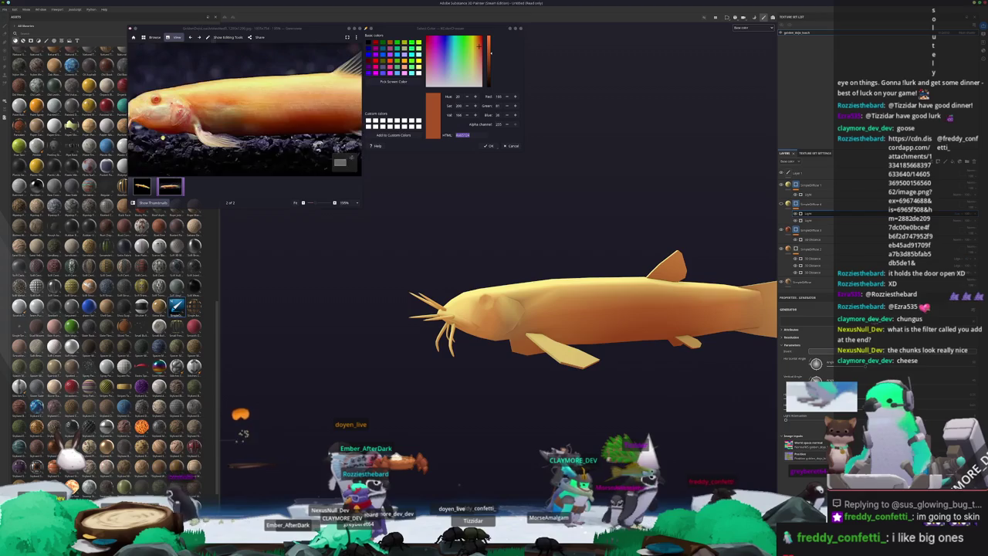
left_click(394, 82)
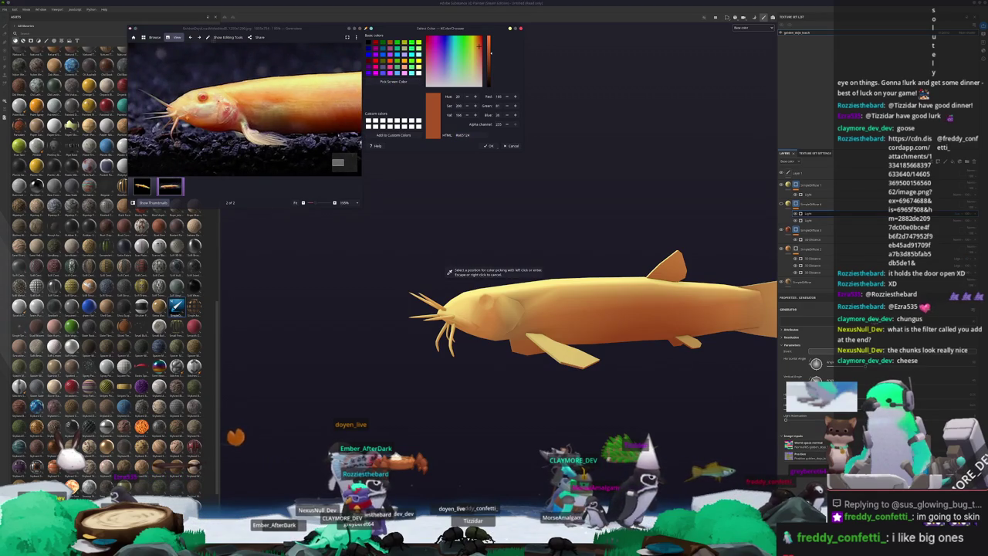
scroll(166, 114, "up", 2)
scroll(167, 115, "up", 2)
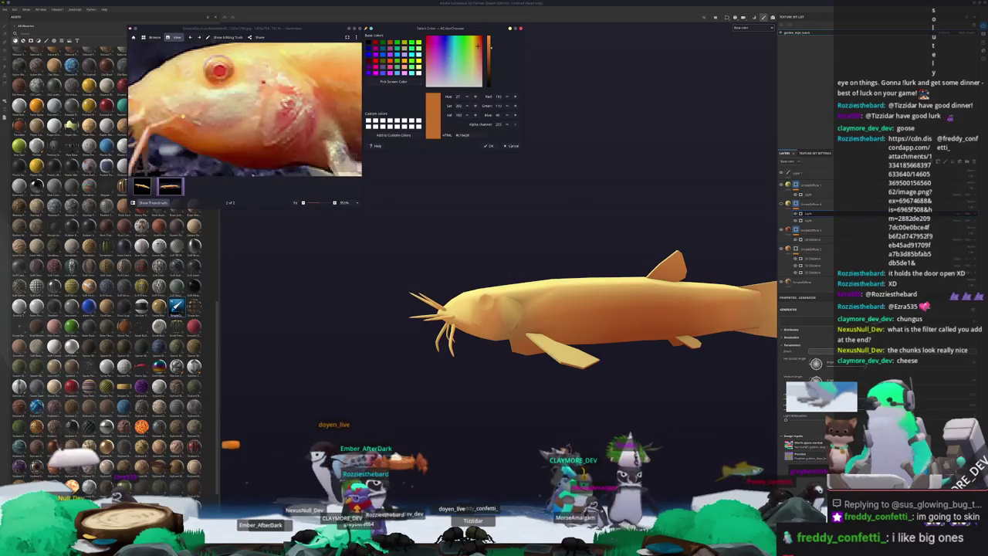
scroll(167, 114, "up", 2)
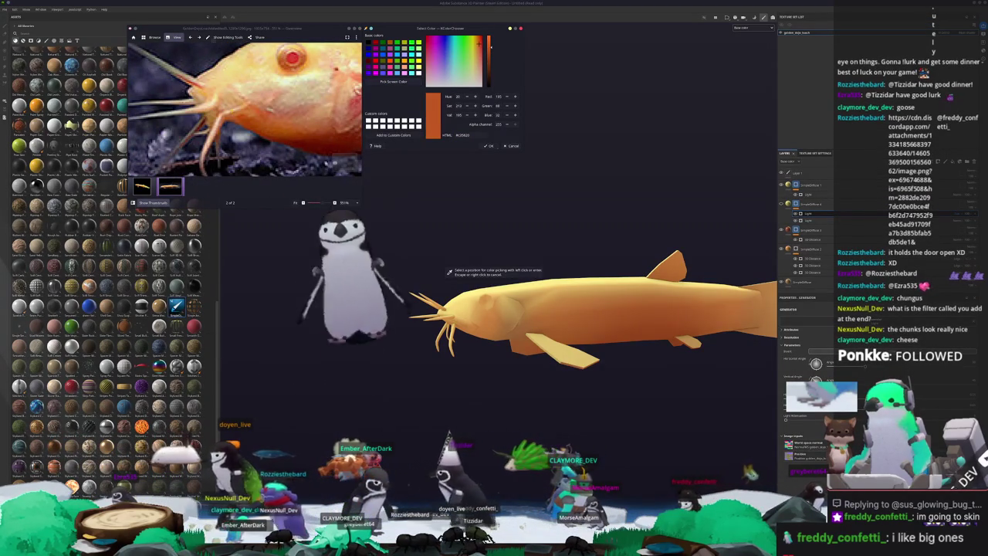
left_click(295, 138)
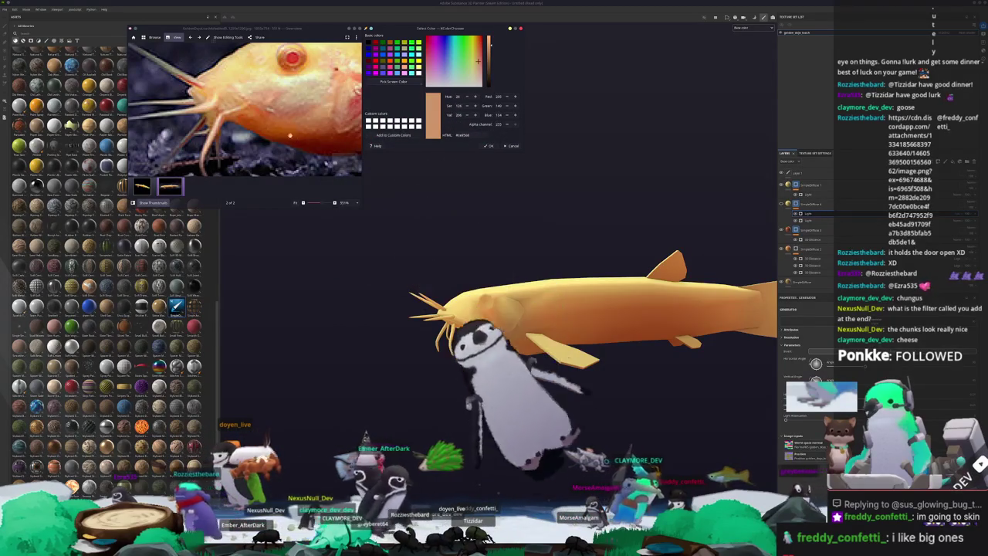
scroll(295, 138, "up", 1)
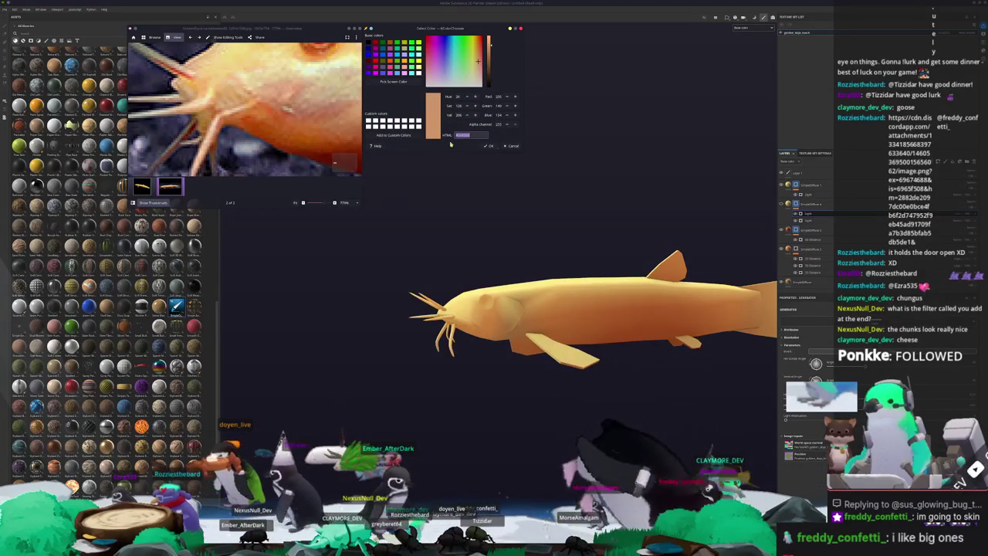
scroll(295, 138, "down", 5)
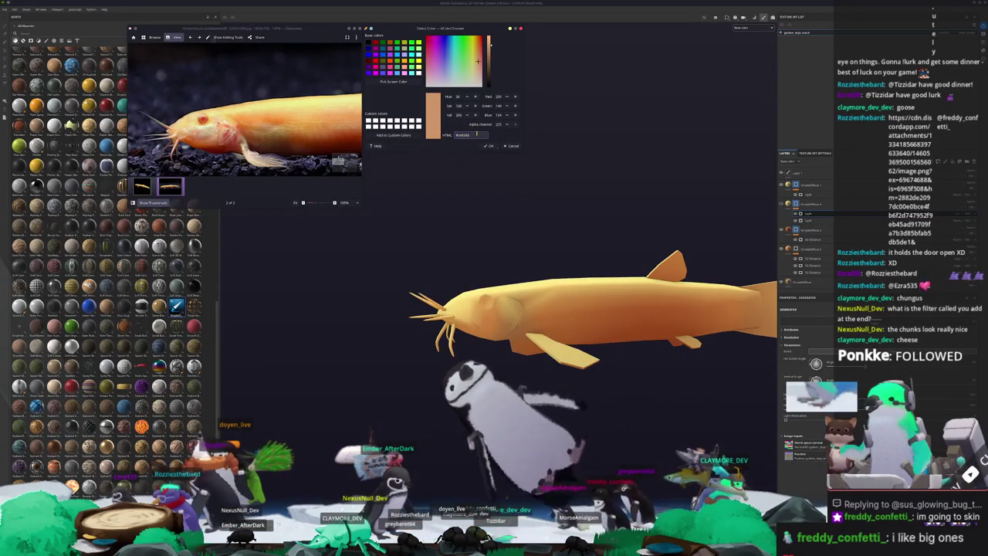
- Duplicate a layer group with Ctrl+D, move it within the stack, and select its generator
left_click_drag(636, 227, 707, 221, "alt")
left_click(807, 229)
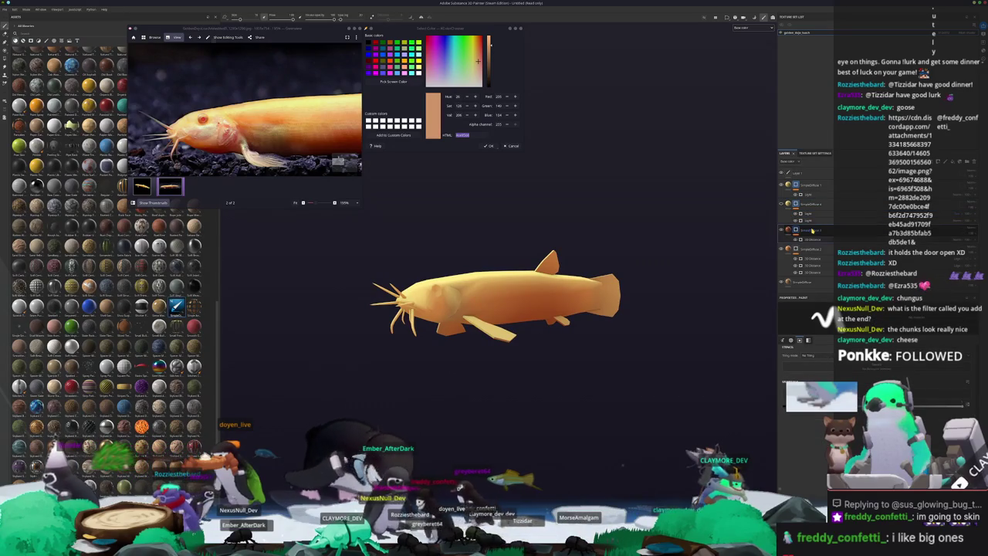
key("ctrl+d")
left_click_drag(828, 199, 815, 209)
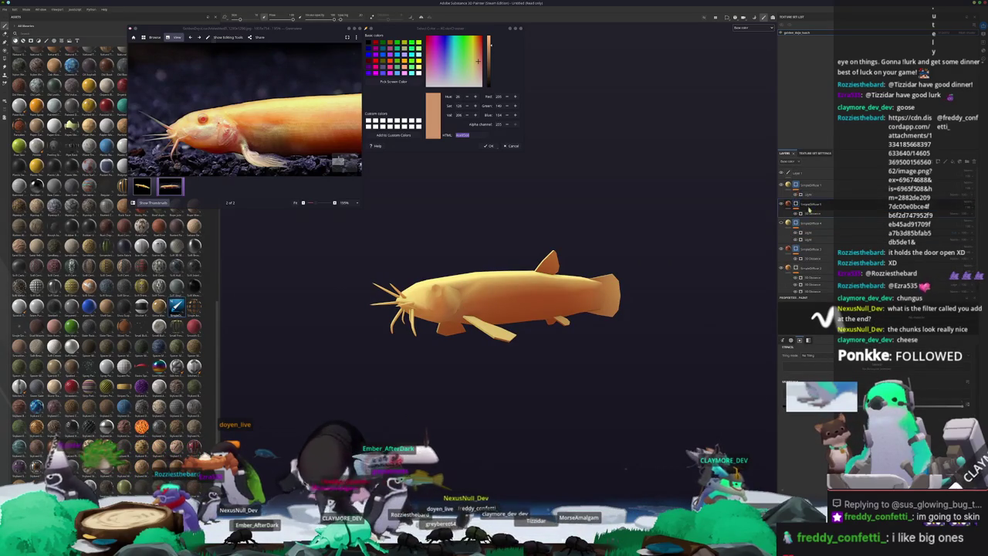
left_click(788, 205)
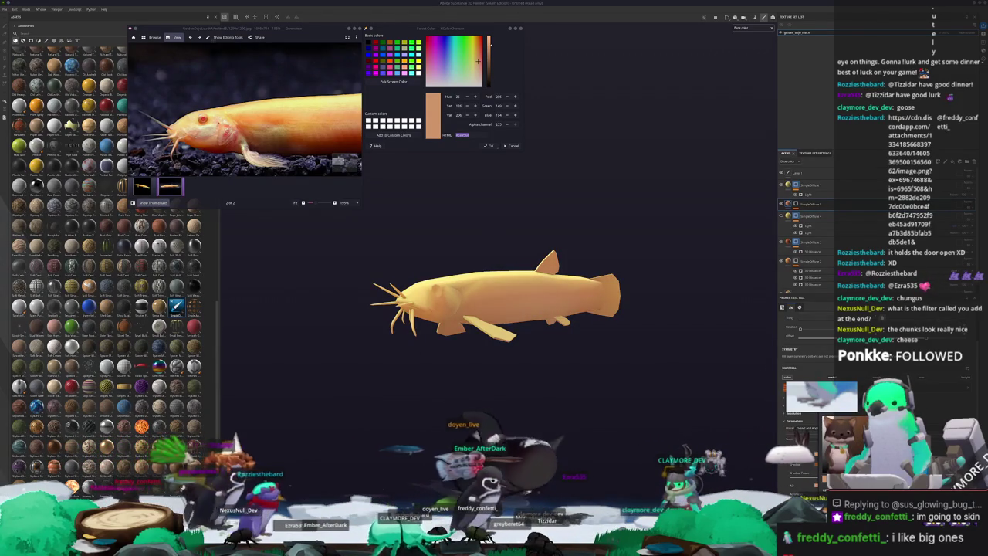
left_click(814, 214)
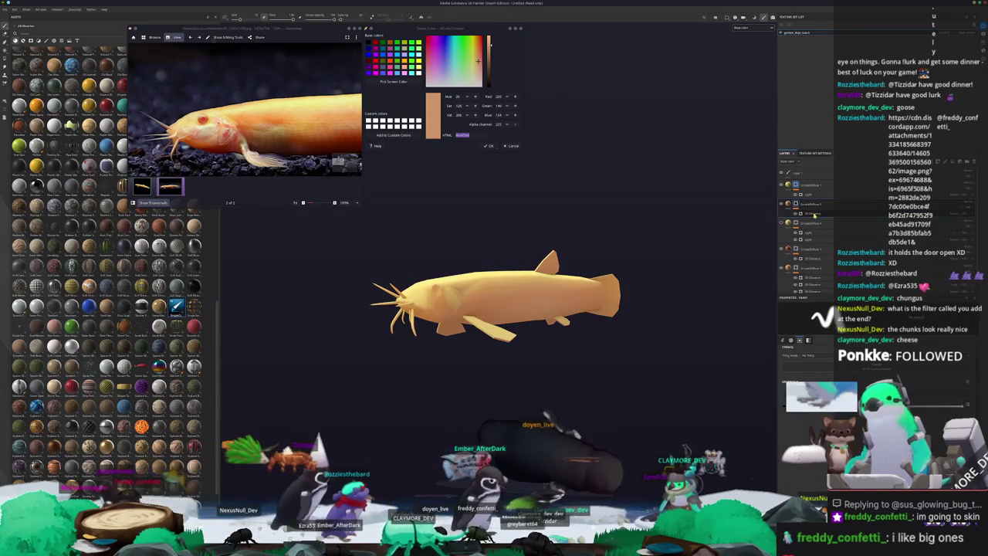
left_click(815, 214)
left_click_drag(679, 363, 726, 393, "alt")
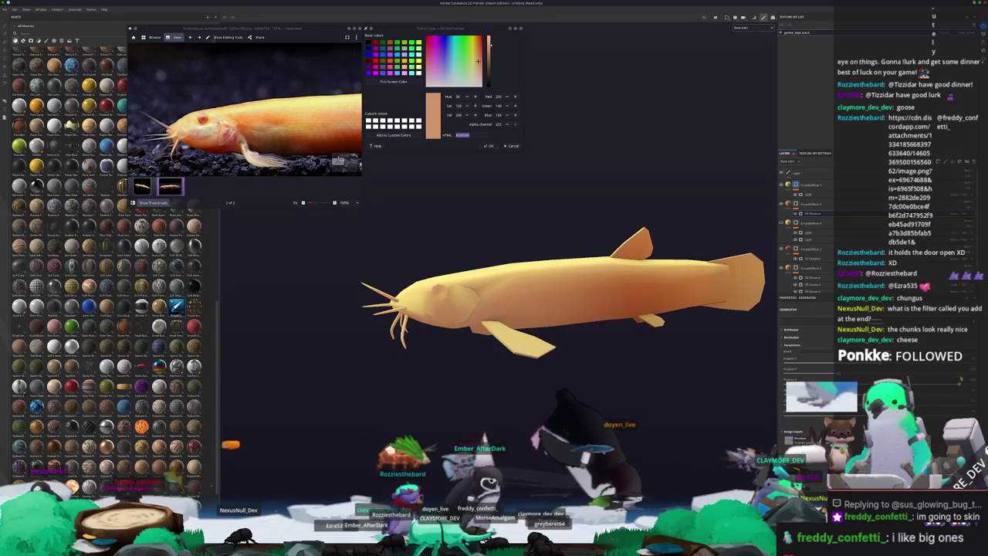
- Select the top paint layer and its generator, then add a new paint layer to the stack
left_click(836, 183)
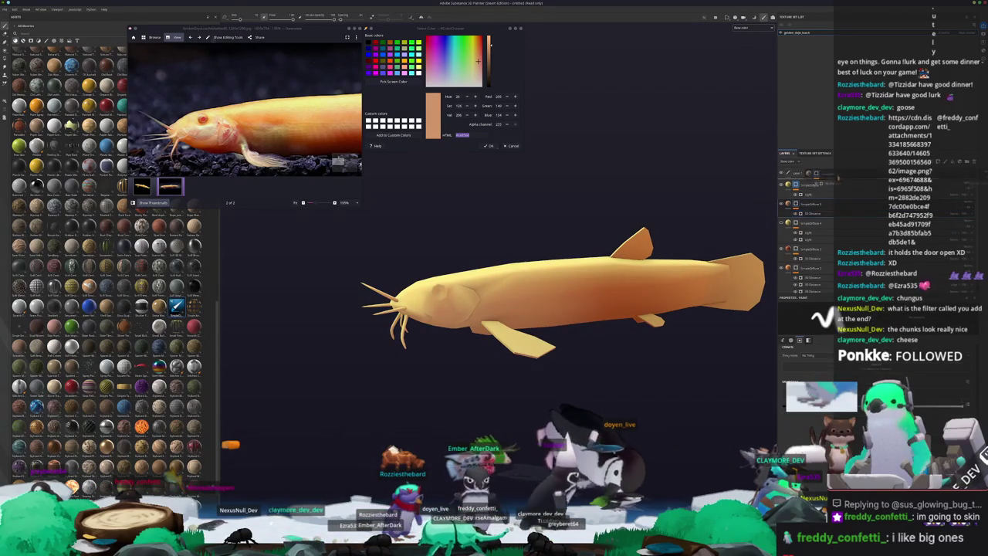
left_click(819, 199)
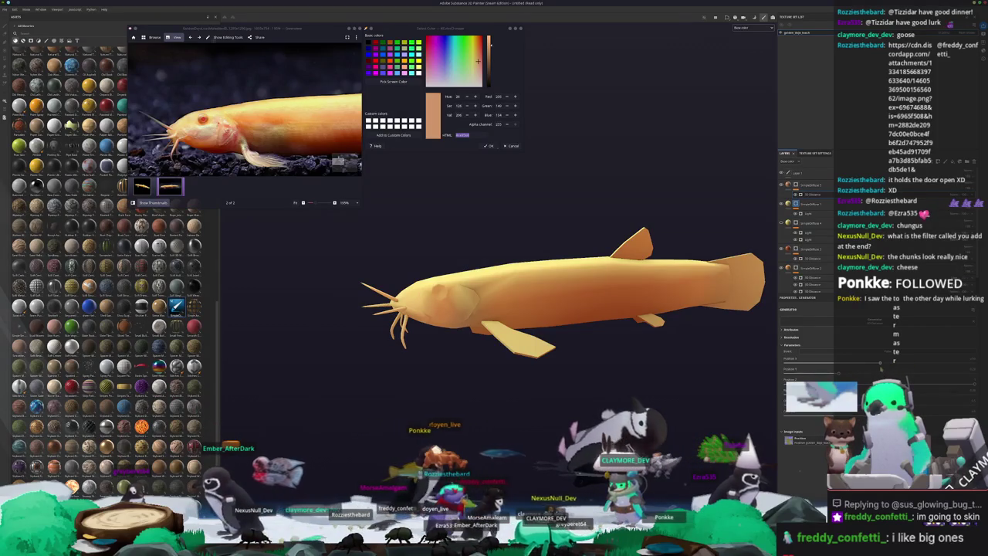
mouse_move(524, 379)
left_mouse_down("alt")
mouse_move(449, 396)
mouse_move(506, 366)
mouse_move(752, 378)
left_mouse_up("alt")
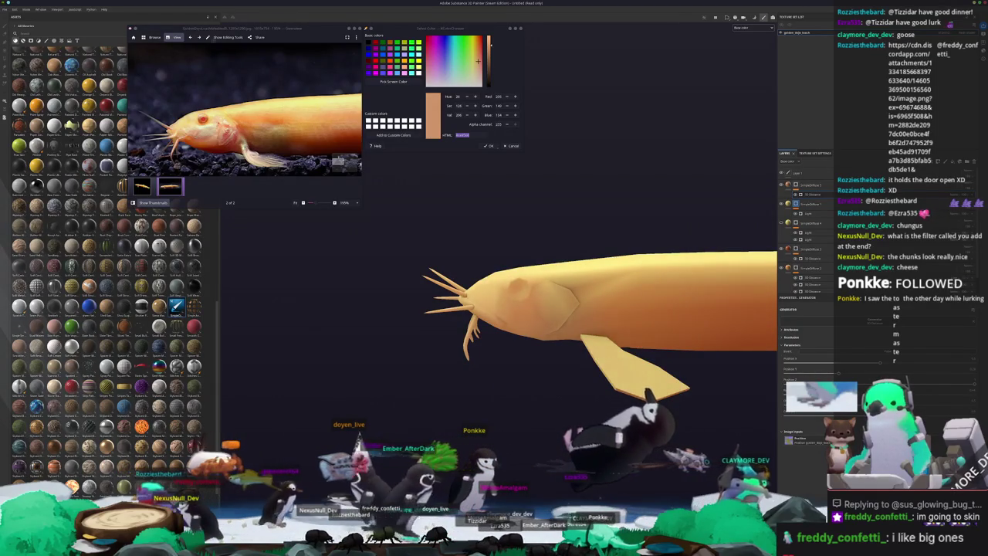
left_click_drag(752, 379, 246, 243, "alt")
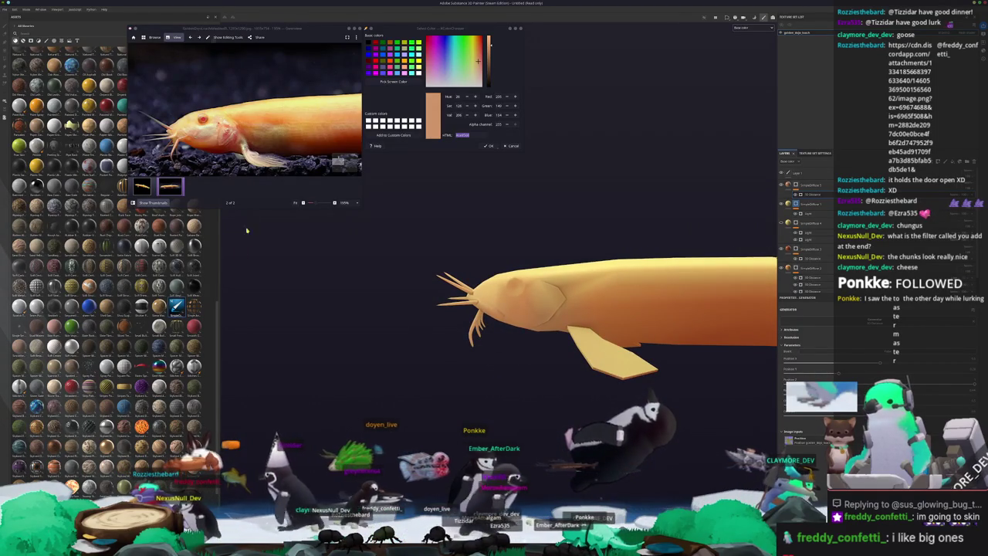
right_click(803, 186)
left_click(828, 359)
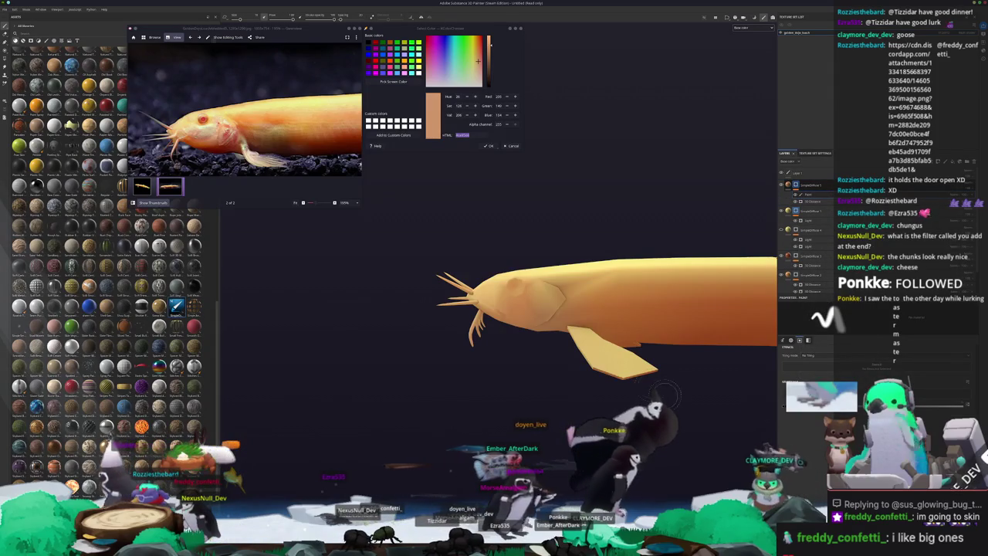
- Inspect the catfish's head from several angles, then switch to Blender
left_click_drag(415, 243, 419, 227, "alt")
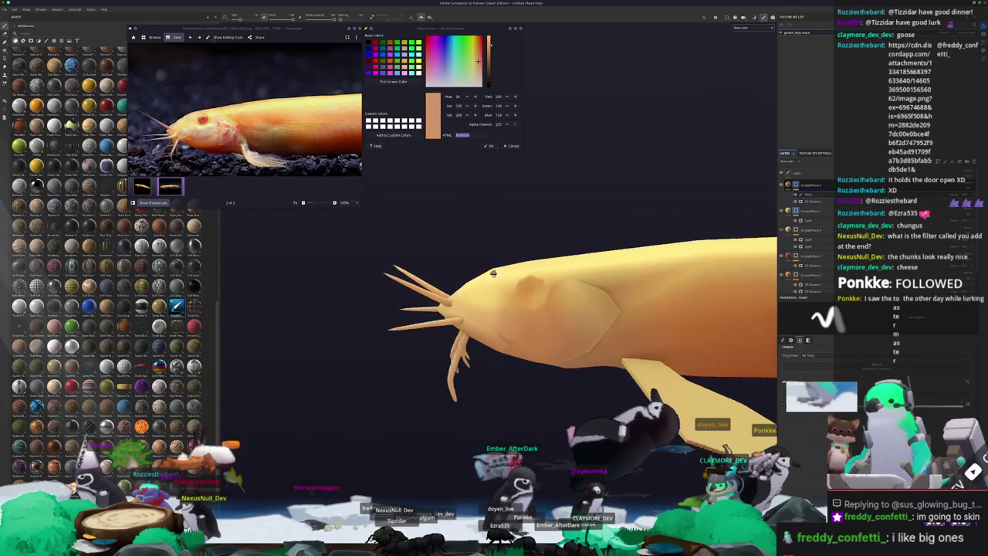
mouse_move(492, 278)
left_mouse_down("alt")
mouse_move(518, 265)
mouse_move(516, 228)
left_mouse_up("alt")
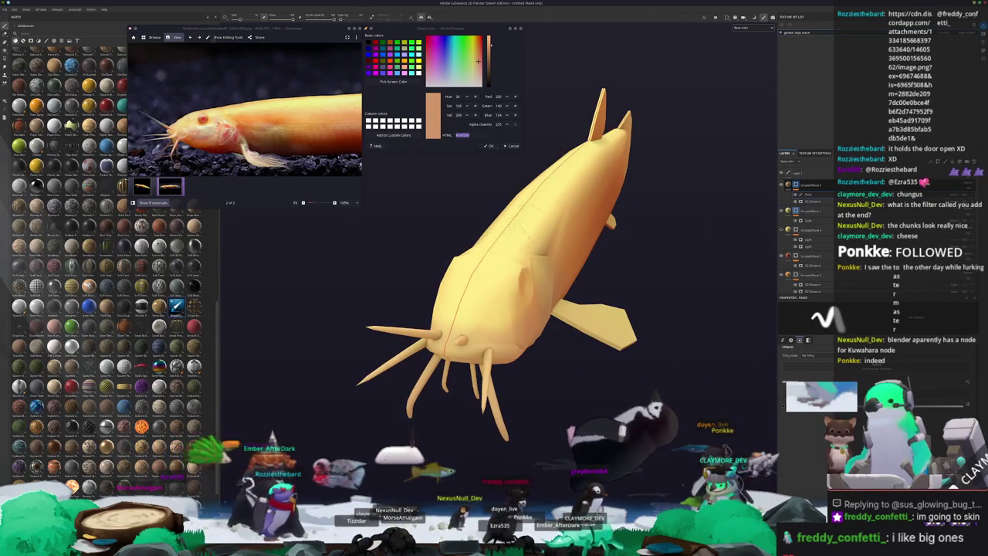
left_click_drag(488, 231, 541, 239, "alt")
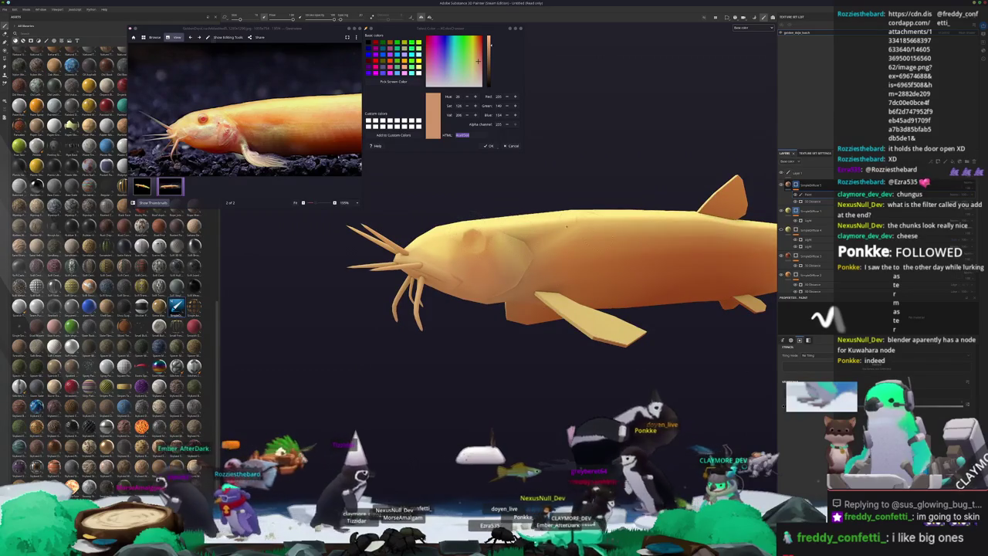
key("alt+Tab")
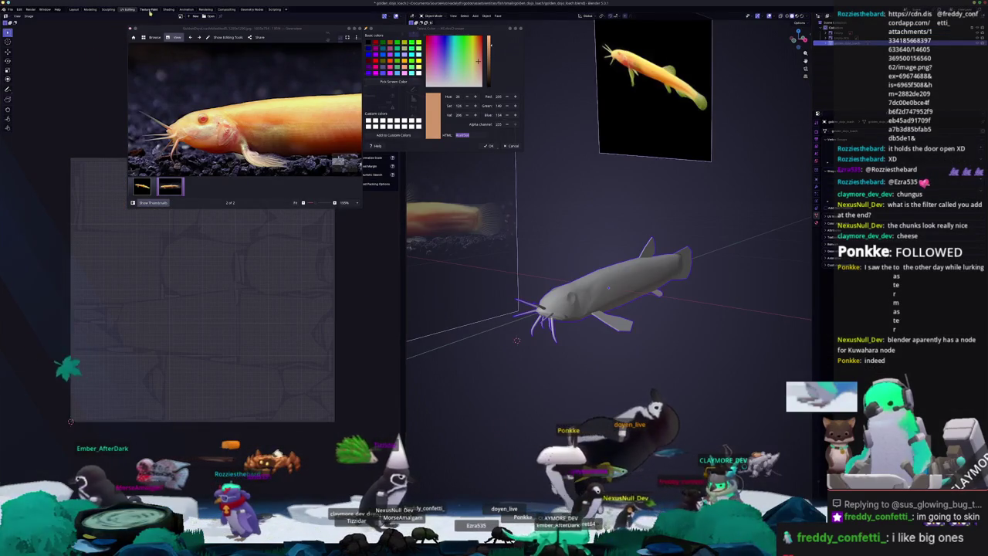
- Switch to the Shading workspace and close the colour picker and floating reference image viewer
left_click(168, 9)
key("shift+a")
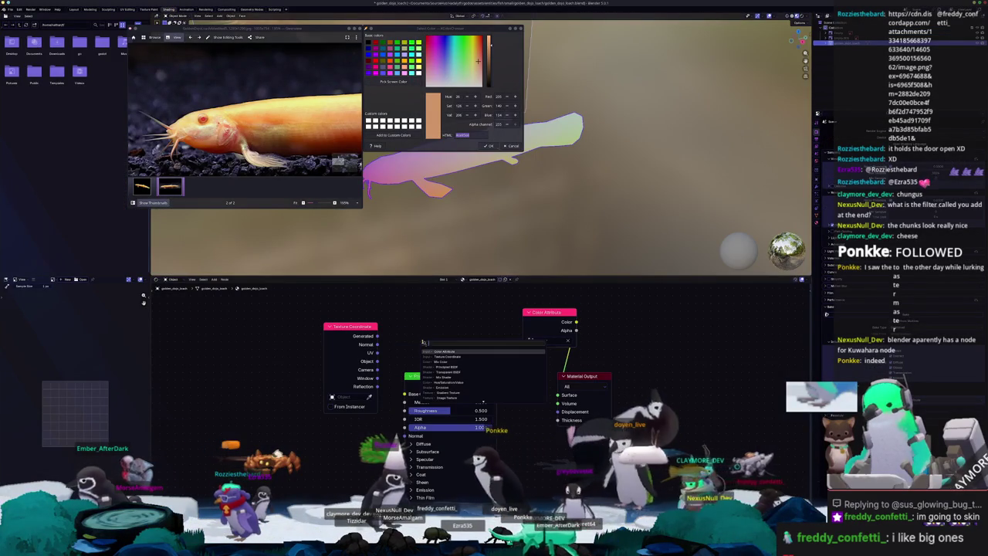
type("kuwa")
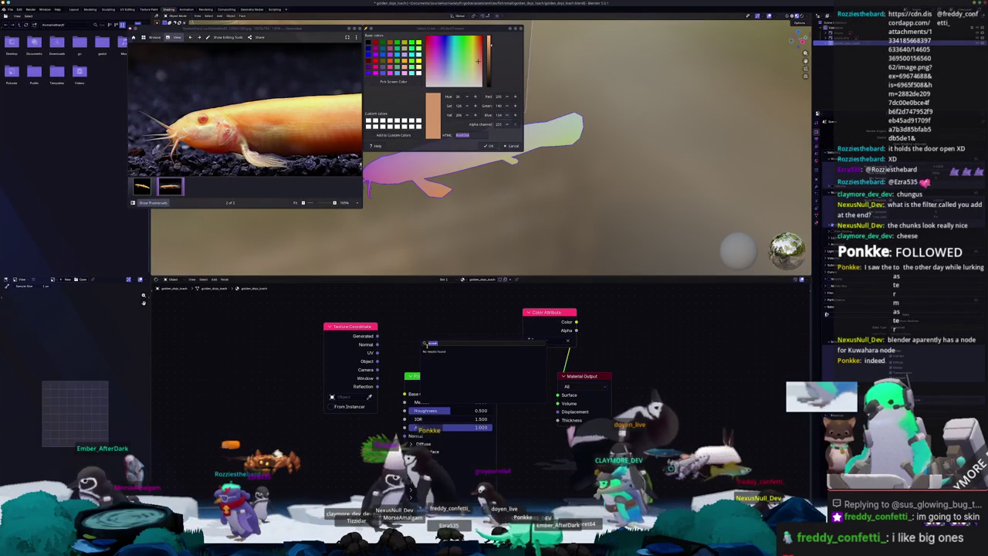
key("BackSpace")
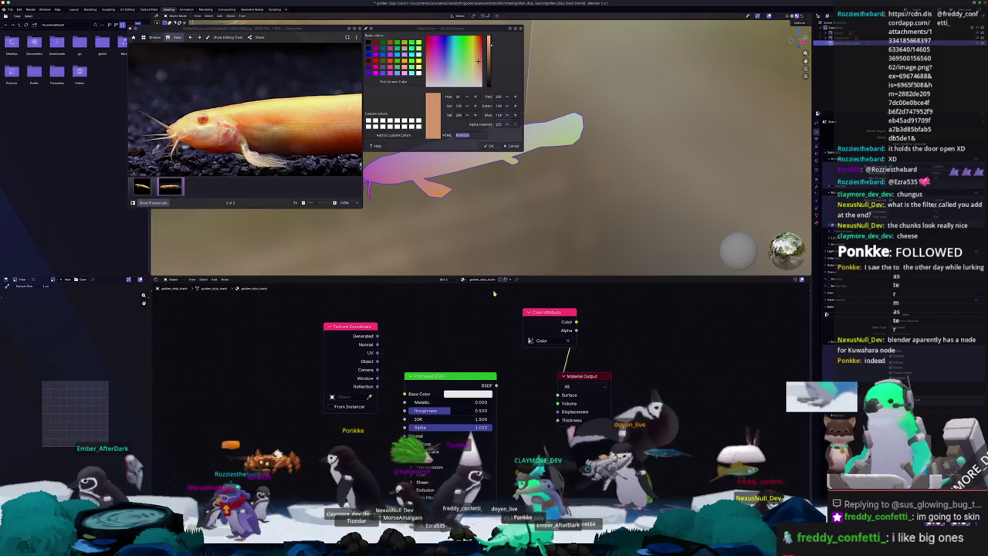
mouse_move(718, 229)
middle_mouse_down()
mouse_move(564, 208)
mouse_move(629, 227)
middle_mouse_up()
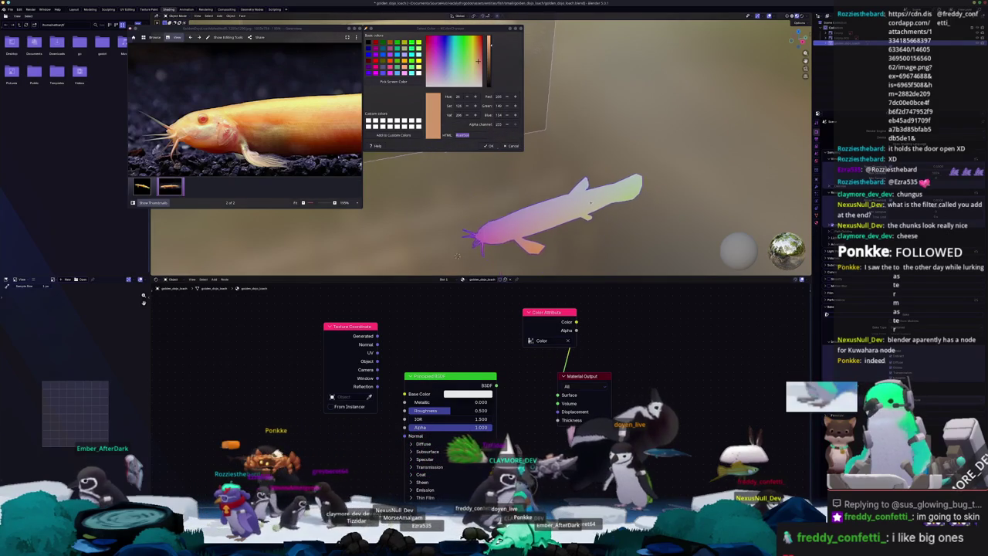
left_click(512, 29)
left_click(352, 29)
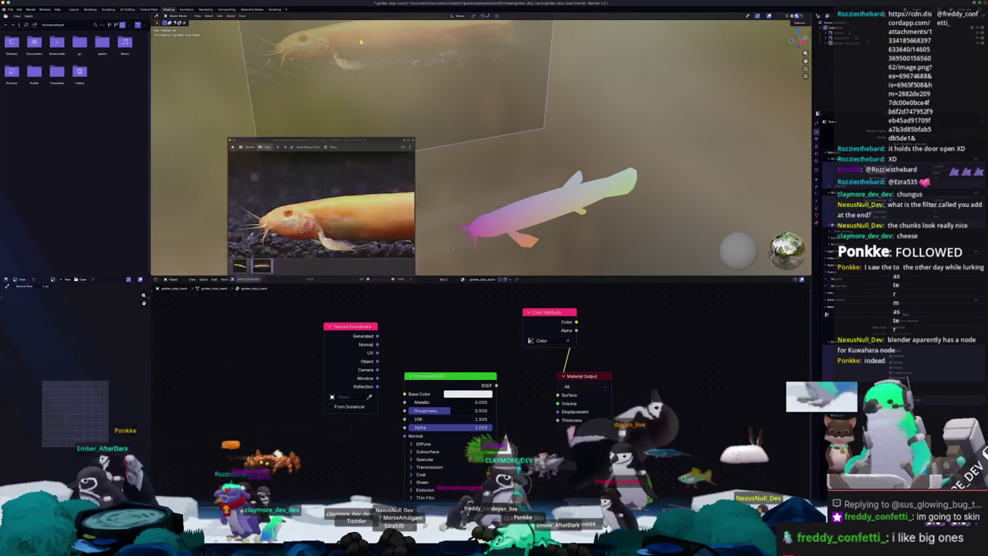
middle_click_drag(533, 132, 573, 152)
- Add a plane, rotate it 90° on X to stand upright, and give it a new material
key("shift+a")
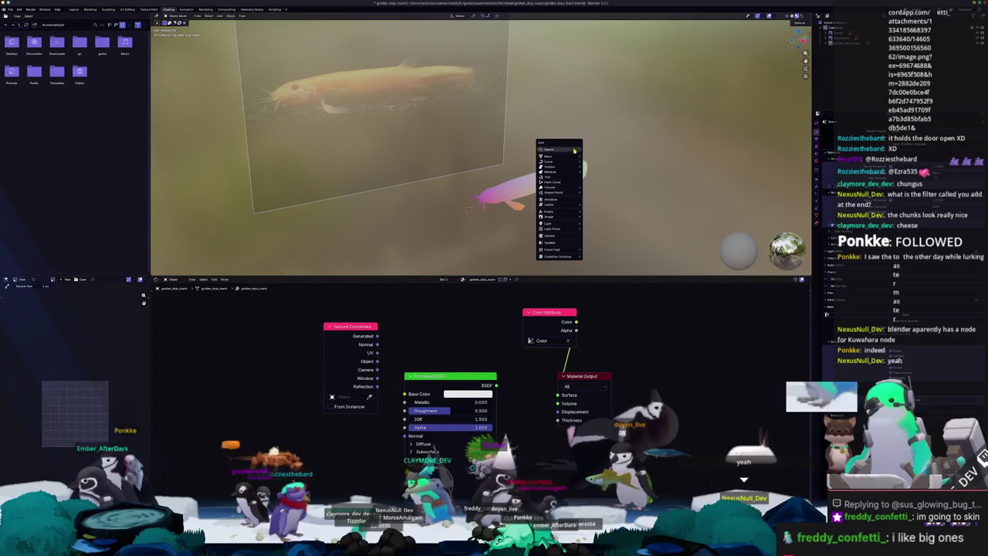
left_click(597, 158)
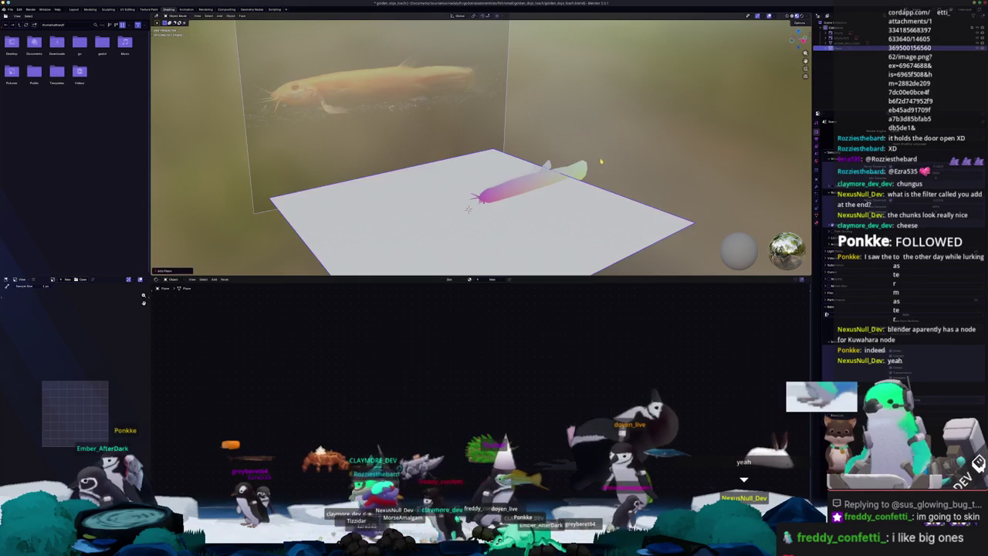
key("x")
key("9")
key("0")
key("Return")
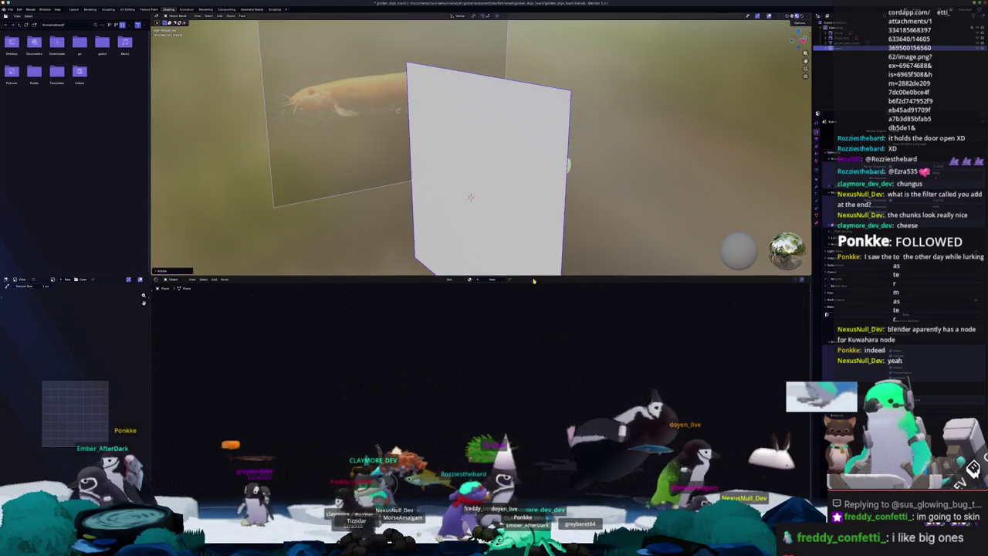
left_click(491, 282)
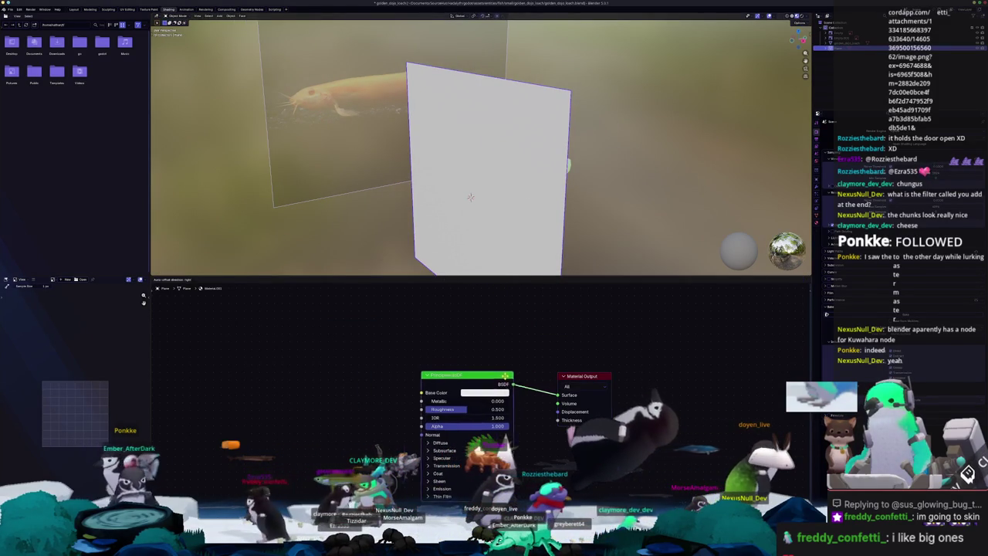
- Load the second reference photo, the golden dojo loach, onto the upright plane's image texture
left_click(399, 417)
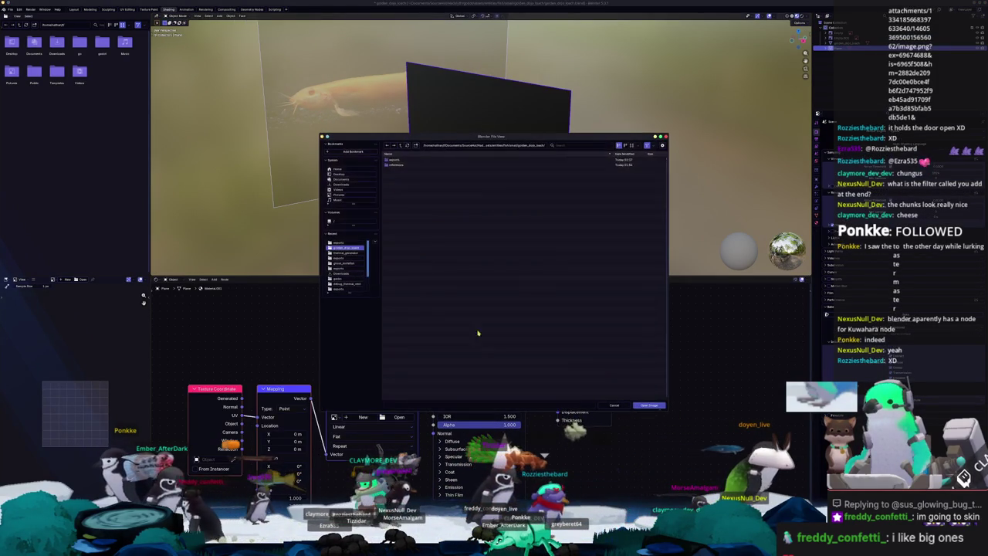
double_click(398, 164)
left_click(397, 165)
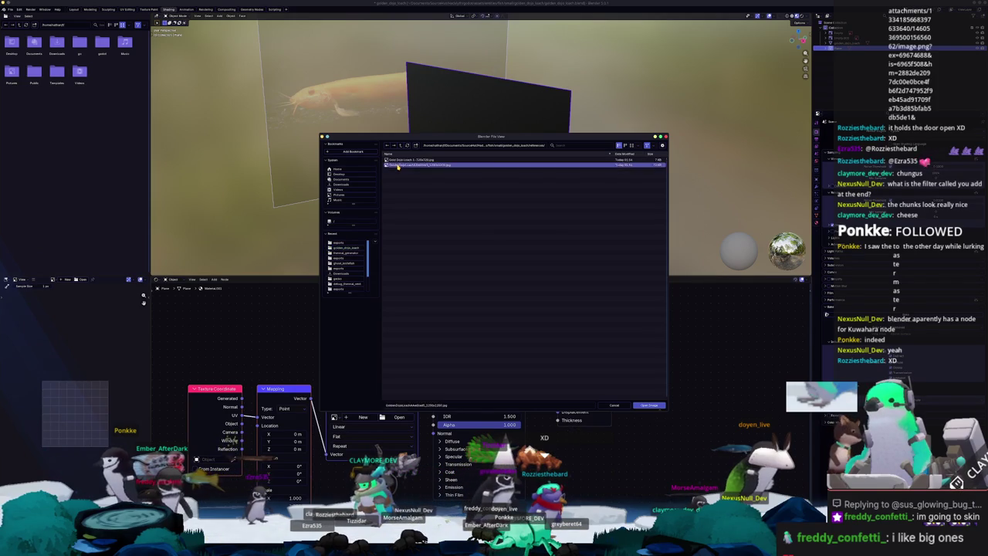
double_click(397, 166)
scroll(502, 230, "up", 2)
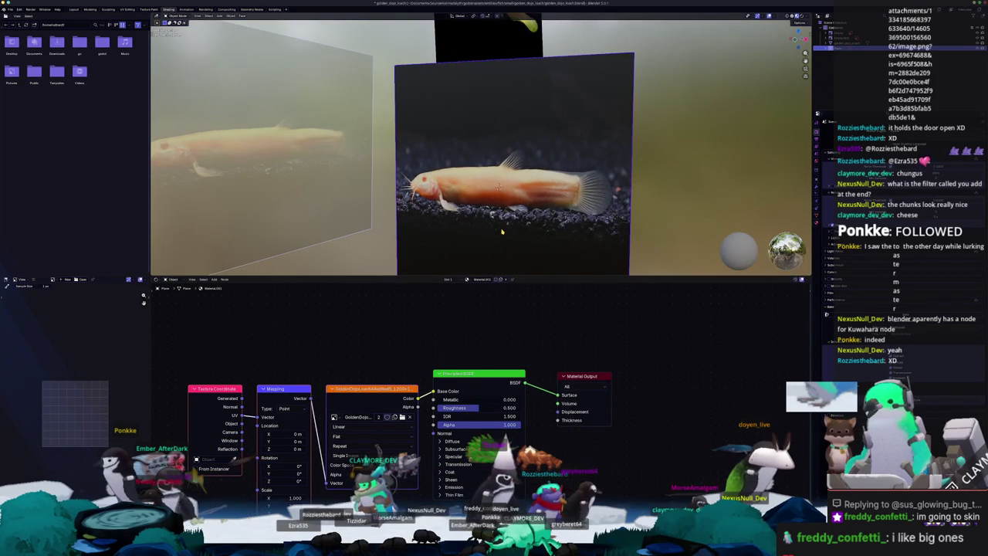
scroll(598, 145, "down", 2)
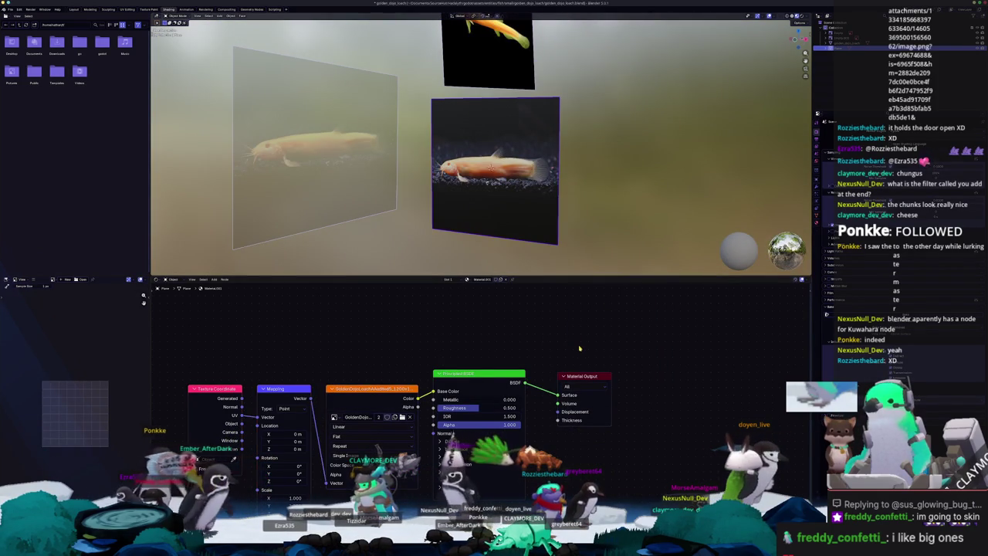
- Add a second, empty Image Texture node to the plane's material
left_click(585, 349)
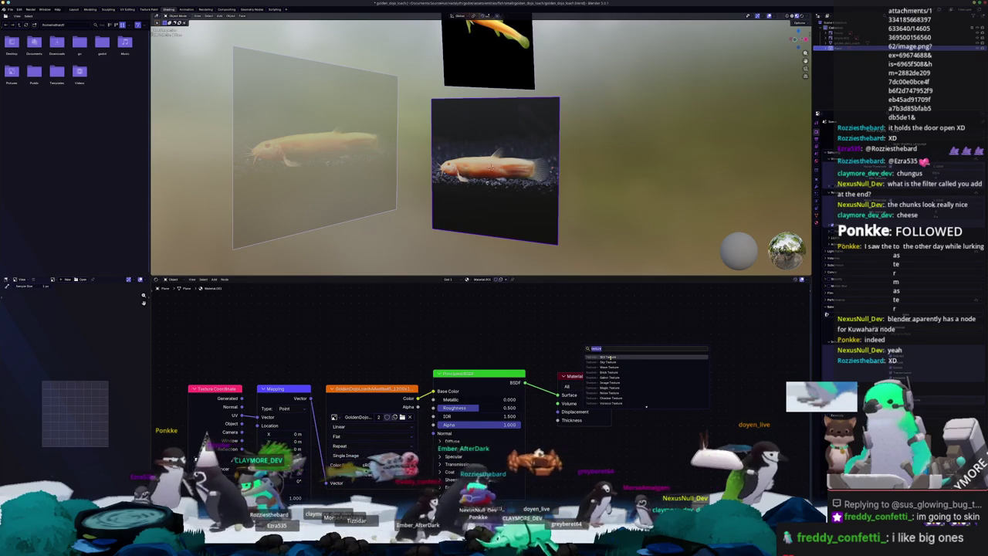
left_click(610, 358)
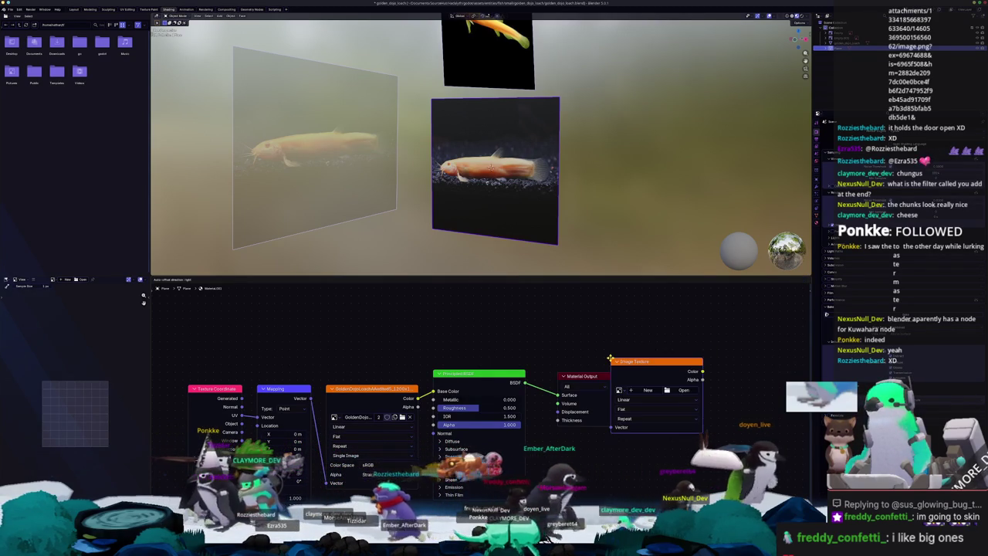
key("shift+a")
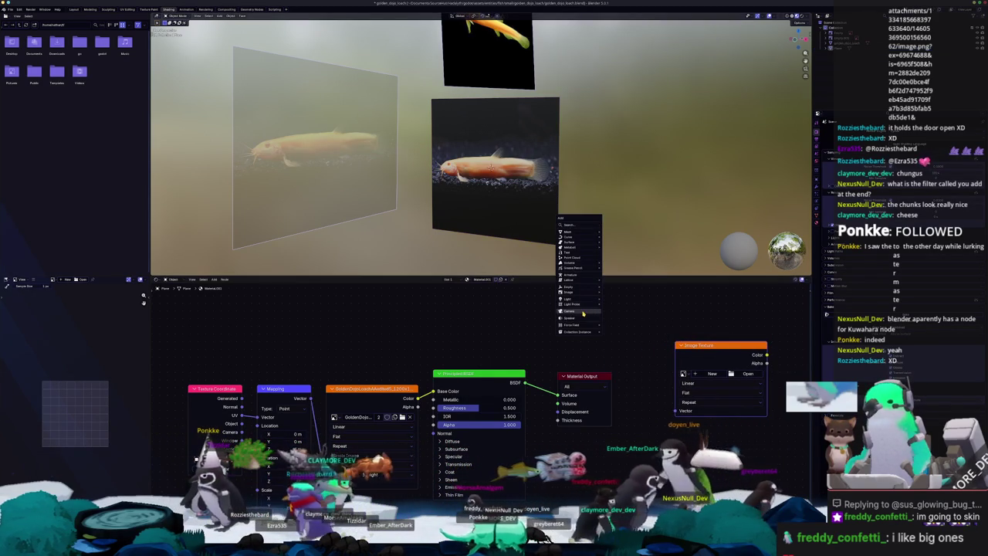
- Add a camera and move it along the Y axis, with snapping turned on
left_click(583, 312)
middle_click_drag(583, 312, 579, 245)
key("g")
key("y")
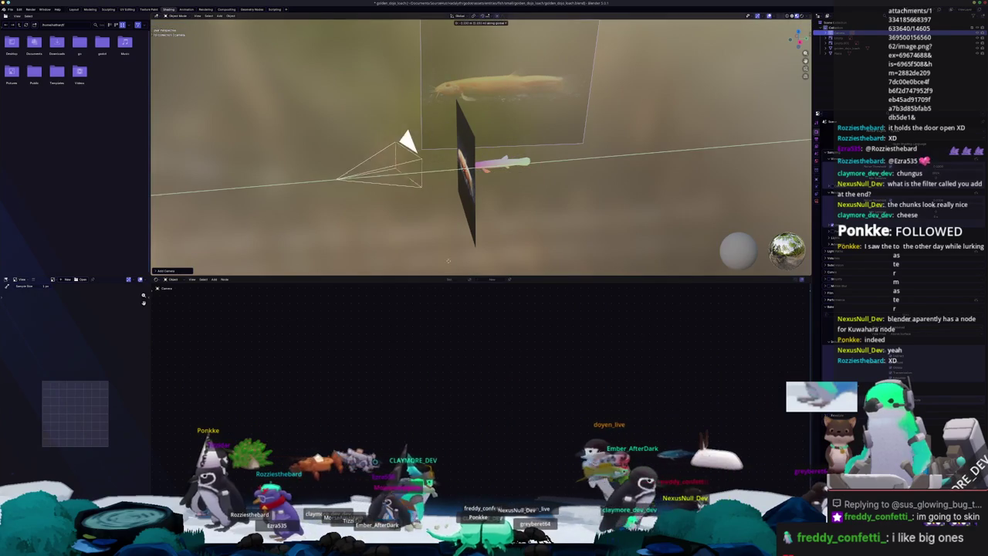
left_click(435, 265)
key("ctrl+shift+Tab")
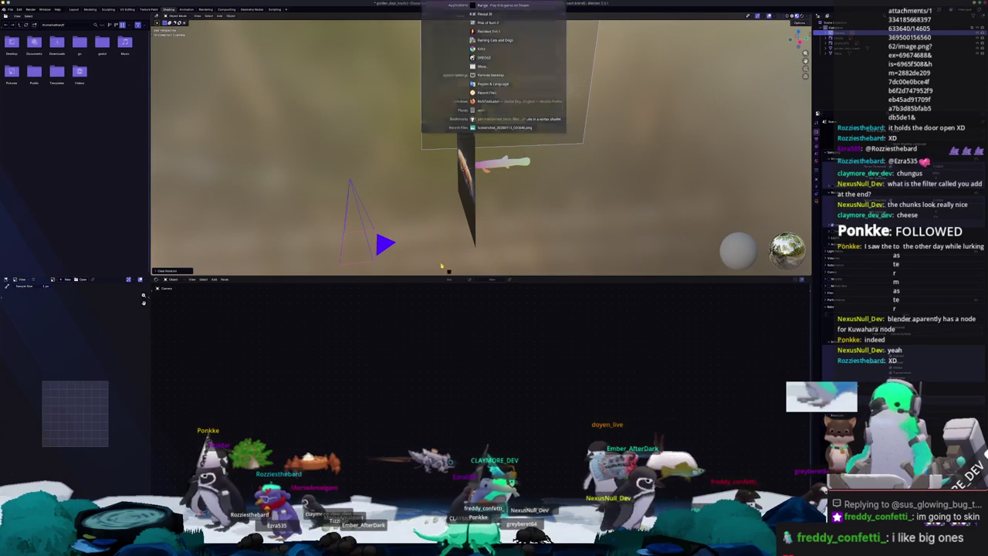
left_click(386, 241)
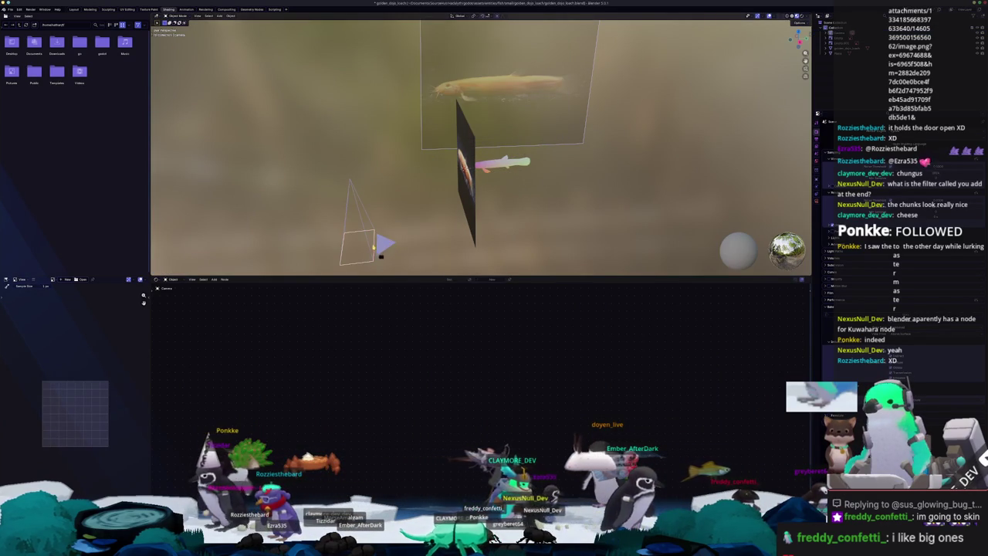
- Test-render, rotate the camera toward the fish photo, and look through the camera
key("F12")
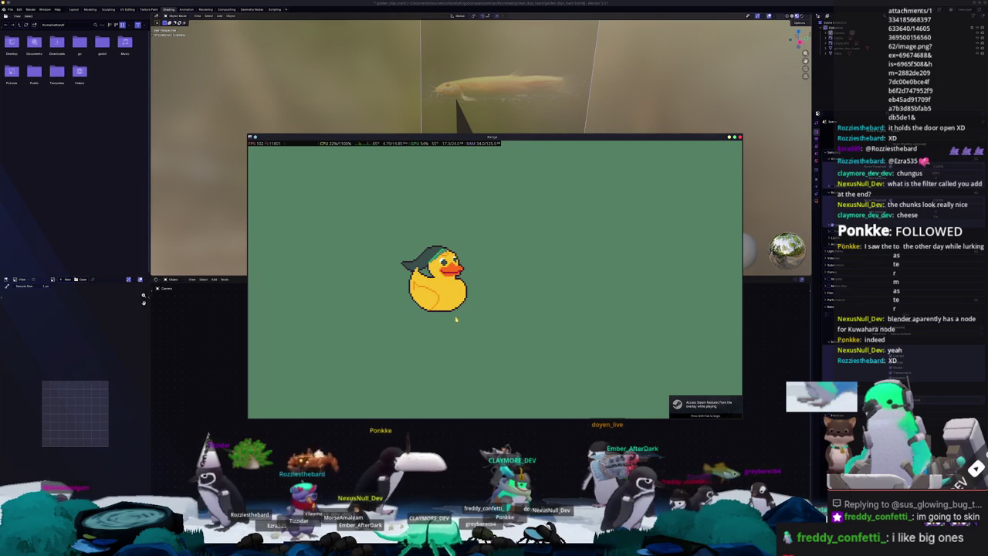
key("Escape")
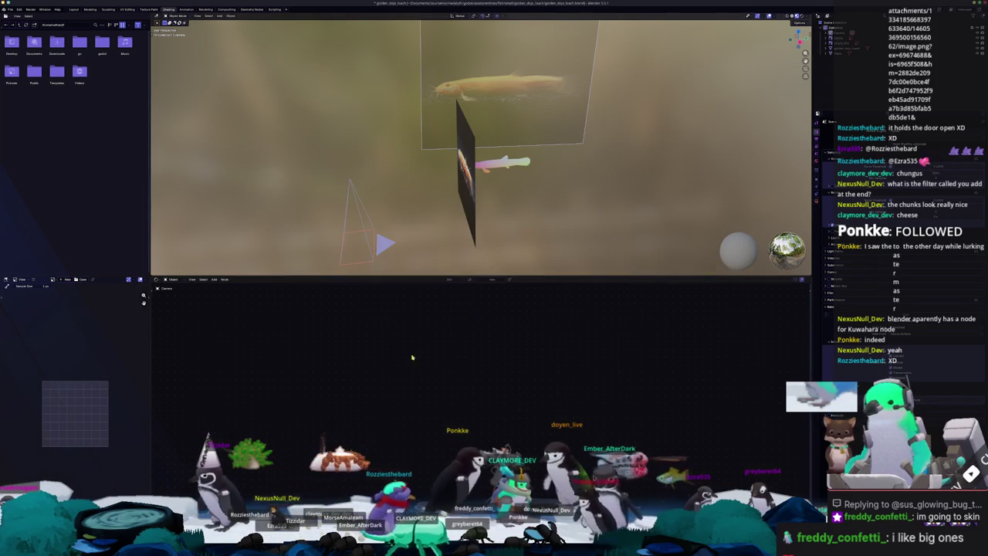
key("r")
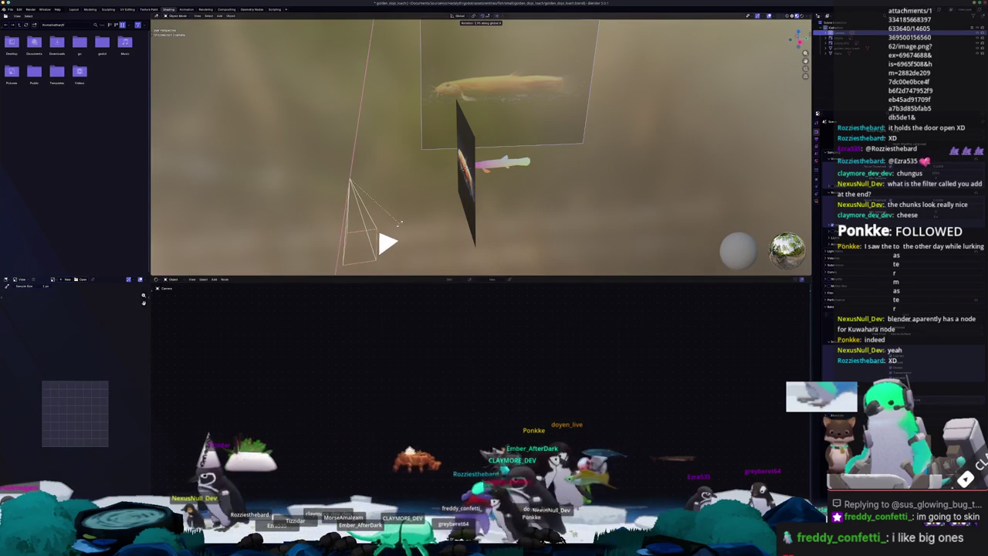
left_click(400, 223)
key("KP_0")
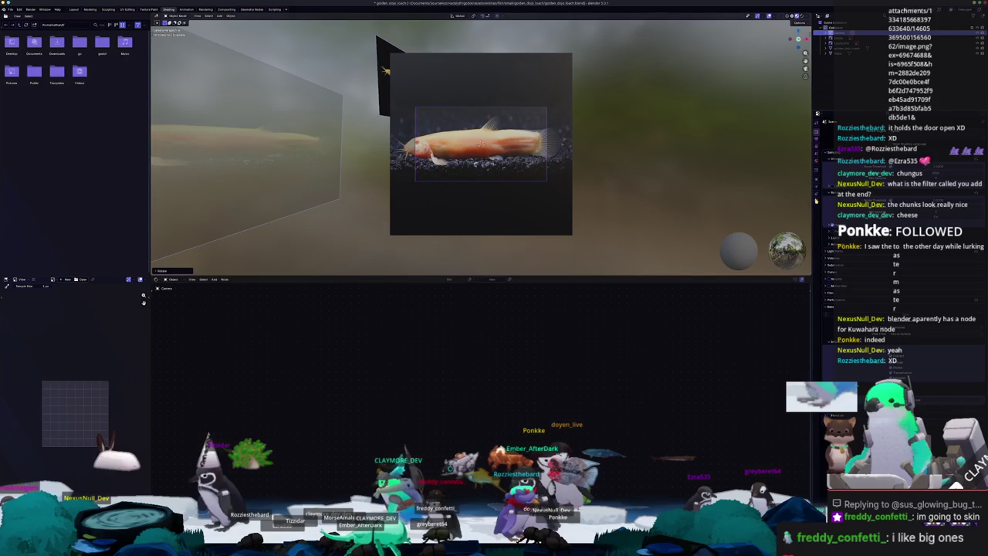
- Make the camera frame fill the viewport so the photo fills the shot
left_click(816, 202)
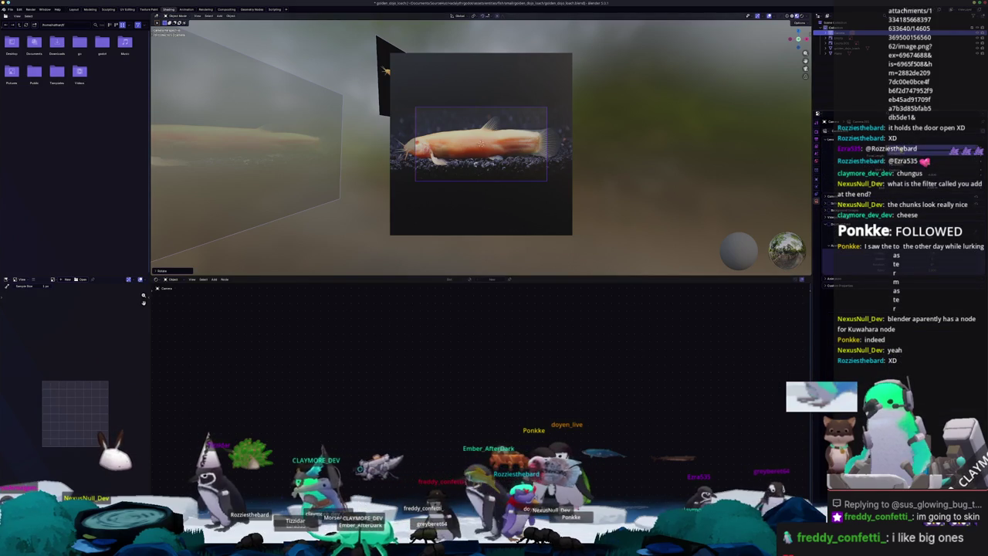
key("Home")
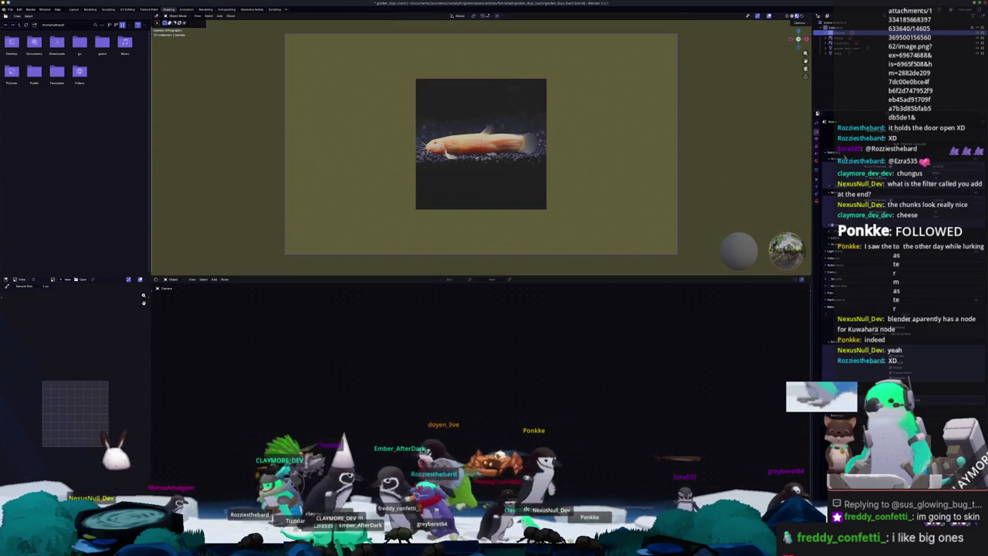
scroll(899, 294, "down", 3)
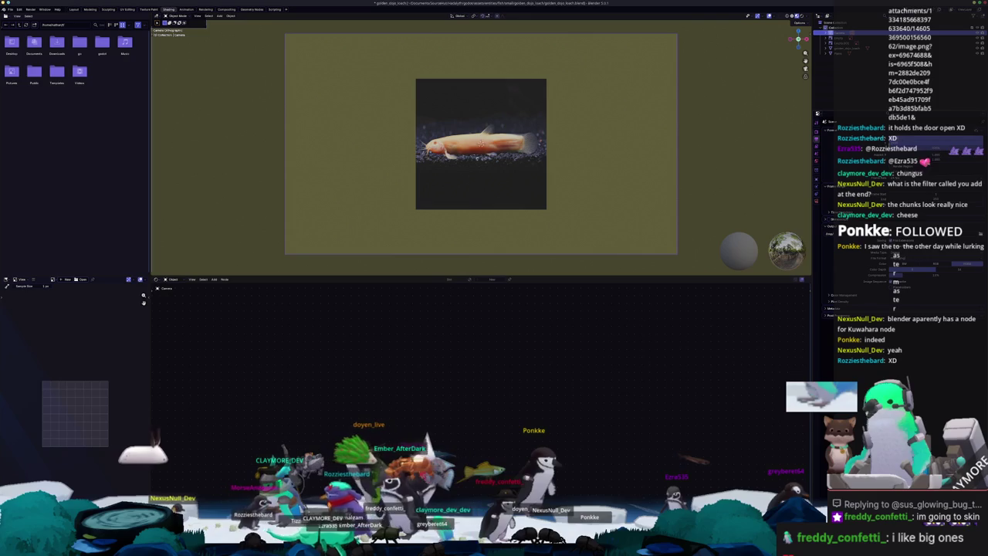
key("Return")
scroll(788, 180, "down", 3)
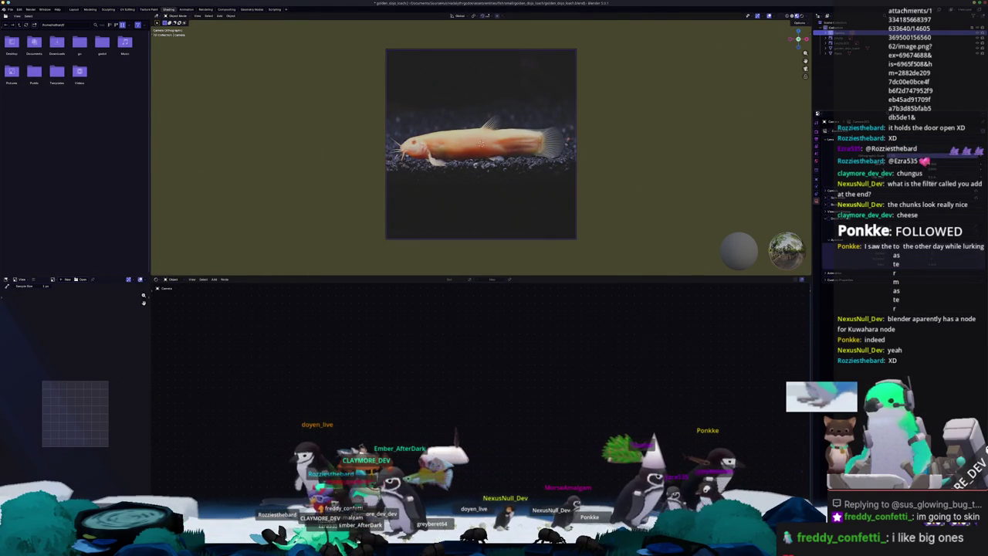
scroll(503, 172, "up", 2)
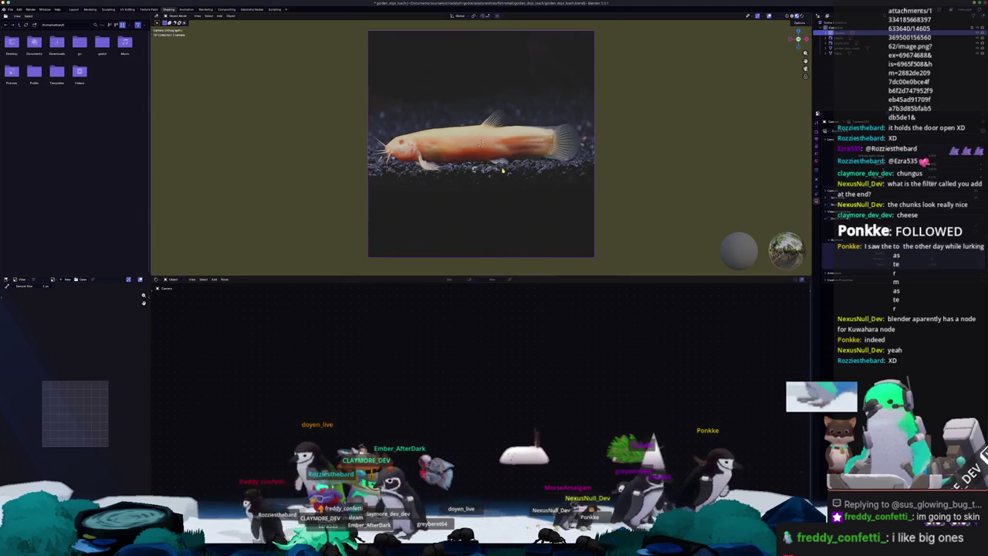
- Cut the photo texture's link to the plane material's Base Color, leaving it white
left_click(507, 160)
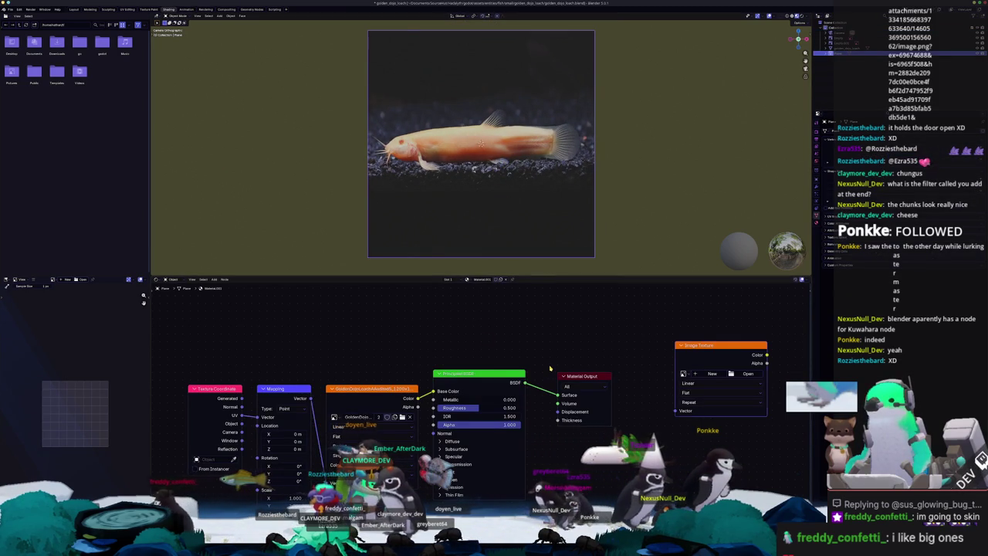
middle_click_drag(643, 354, 619, 337)
left_click_drag(410, 373, 590, 363)
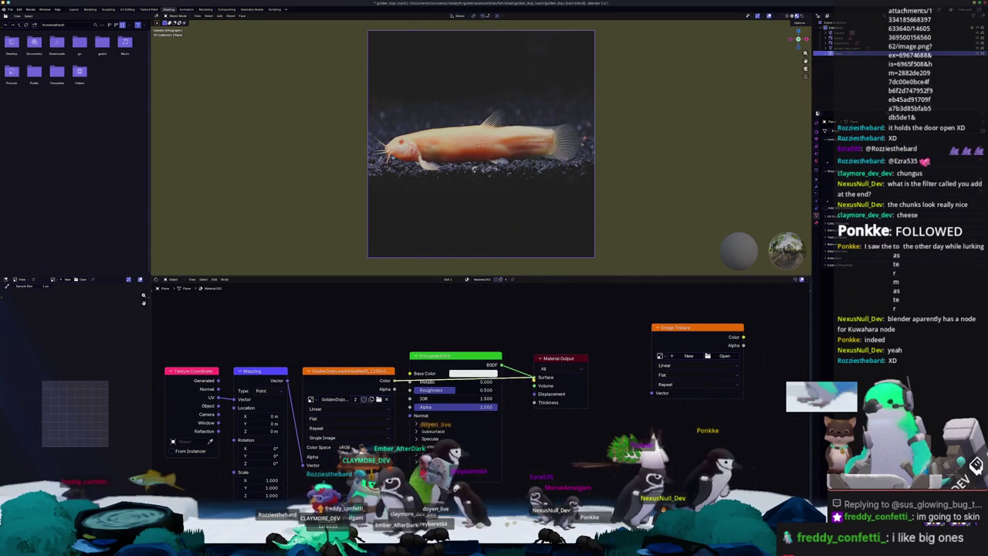
- Create a new blank image named 'filtered' in the spare Image Texture node
left_click(688, 356)
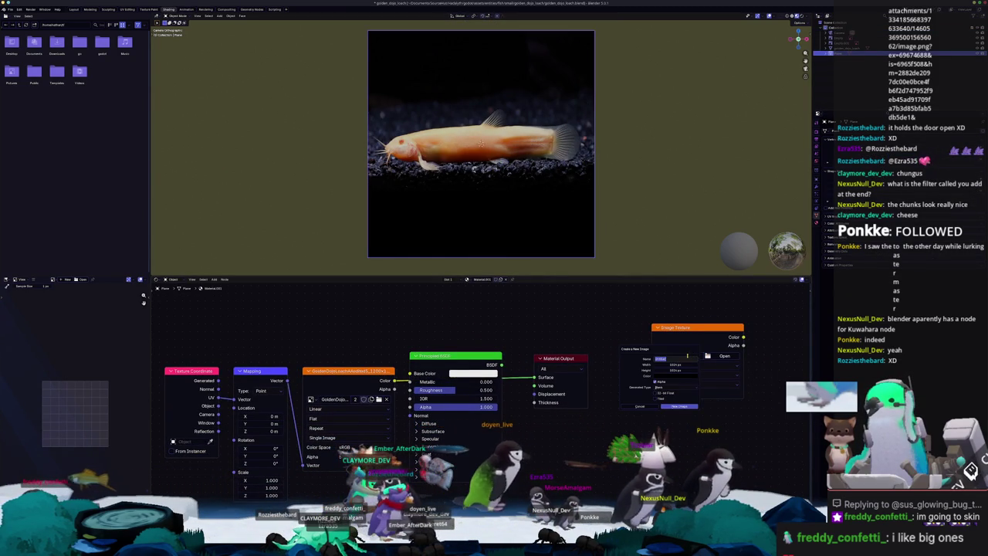
type("Shaded")
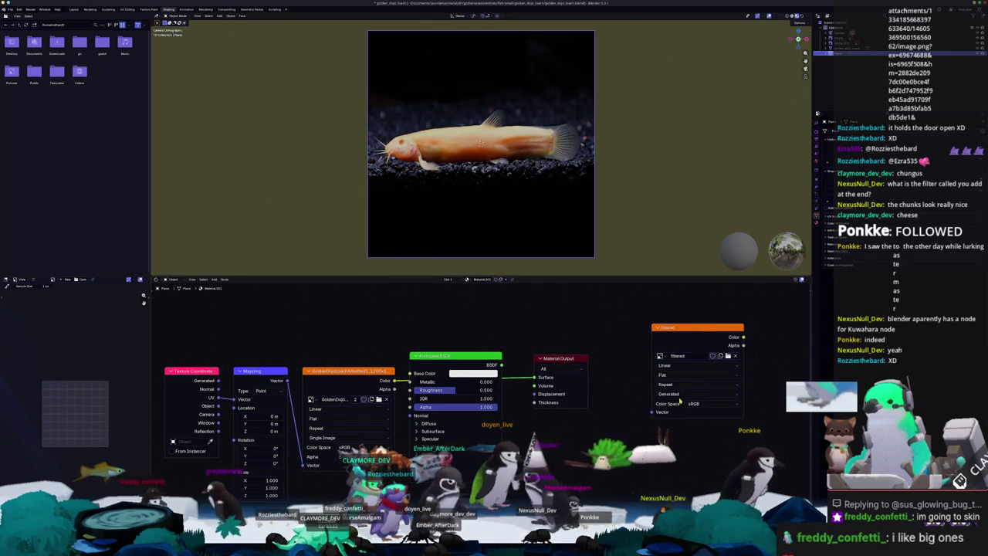
key("Return")
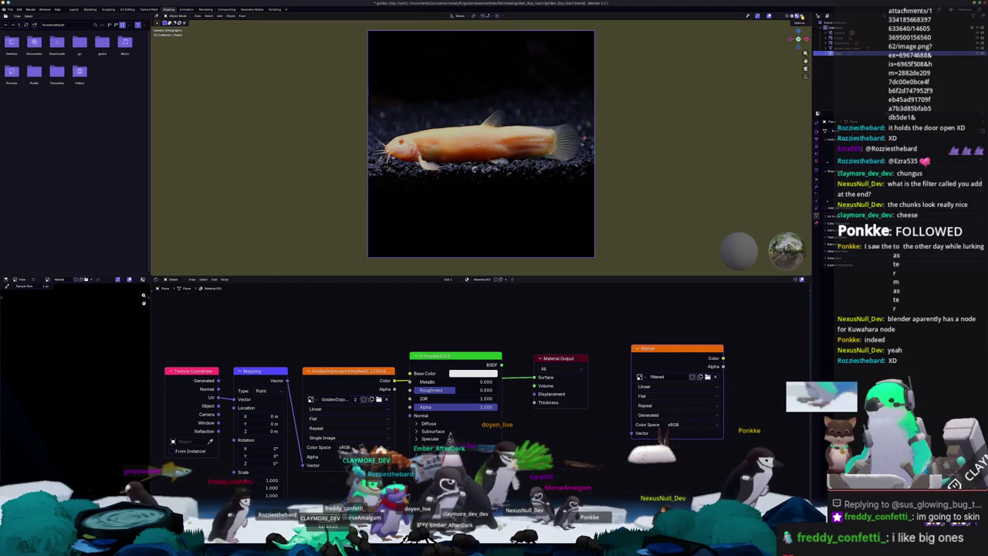
- Set the viewport to Rendered shading and switch to the Compositing workspace
left_click(804, 15)
left_click(803, 16)
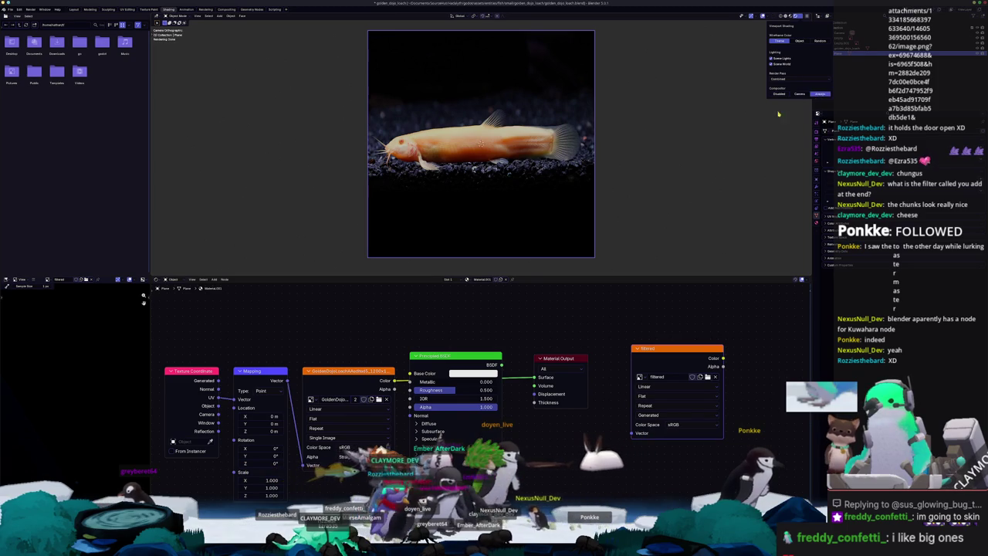
left_click(226, 9)
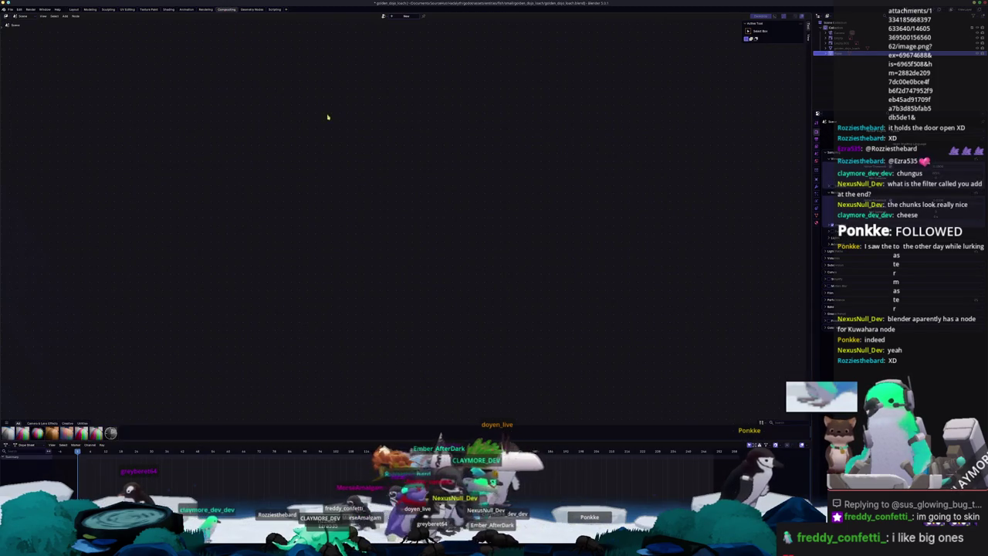
- Enable compositor nodes and insert a Kuwahara node into the Render Layers link, then return to Shading
left_click(407, 16)
left_click_drag(345, 244, 403, 186)
type("kuwa")
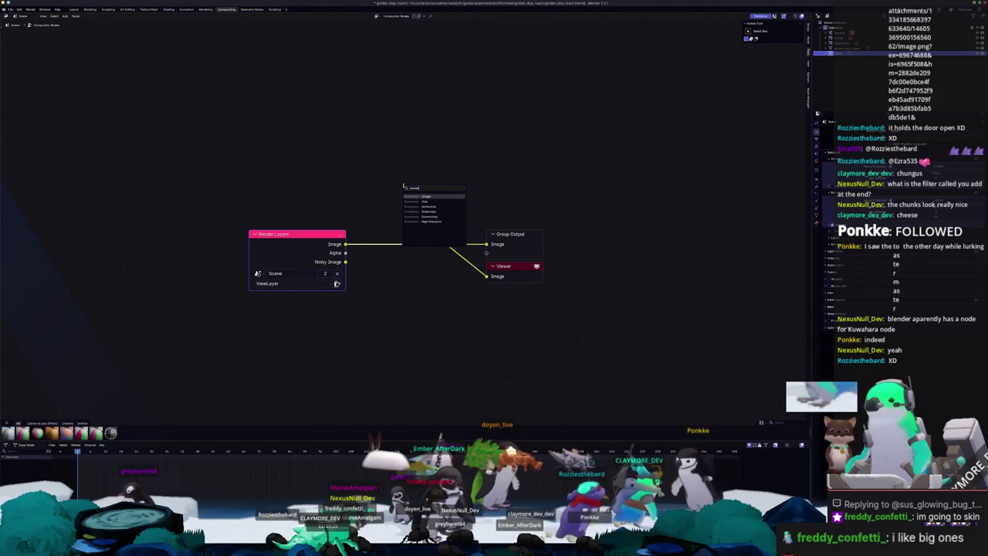
key("Return")
left_click(407, 173)
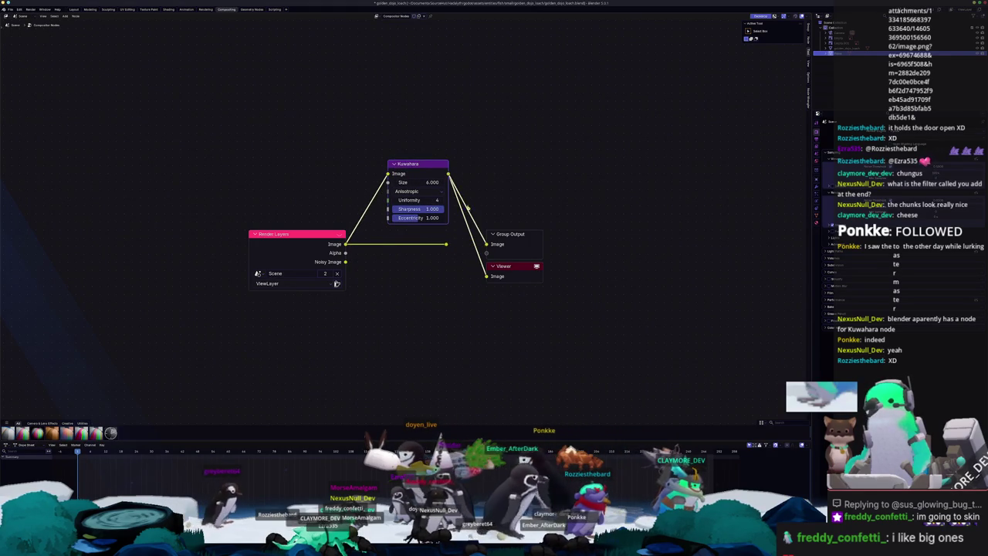
left_click(171, 10)
scroll(521, 251, "up", 2)
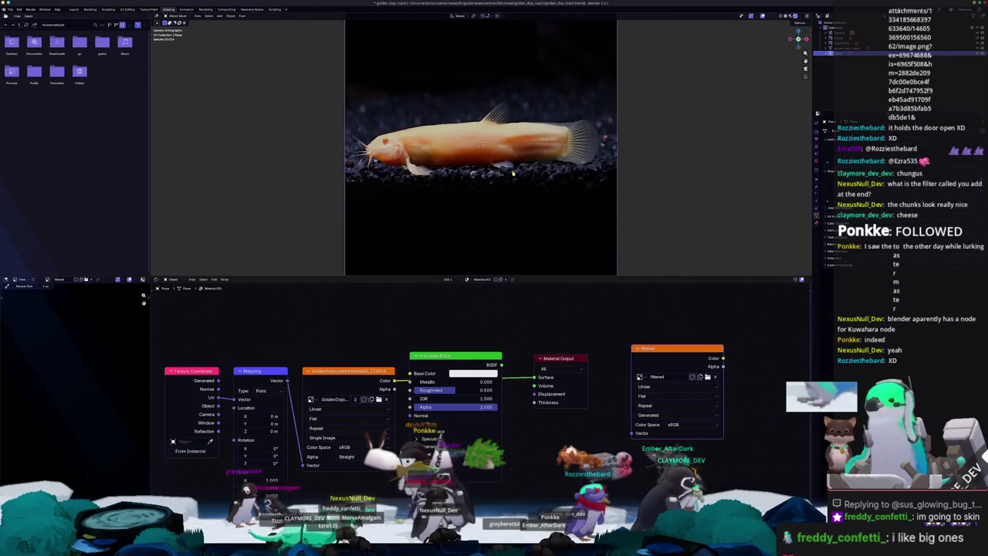
- Widen the image panel, reposition the 'filtered' image node, and render the camera view with F12
scroll(486, 244, "down", 2)
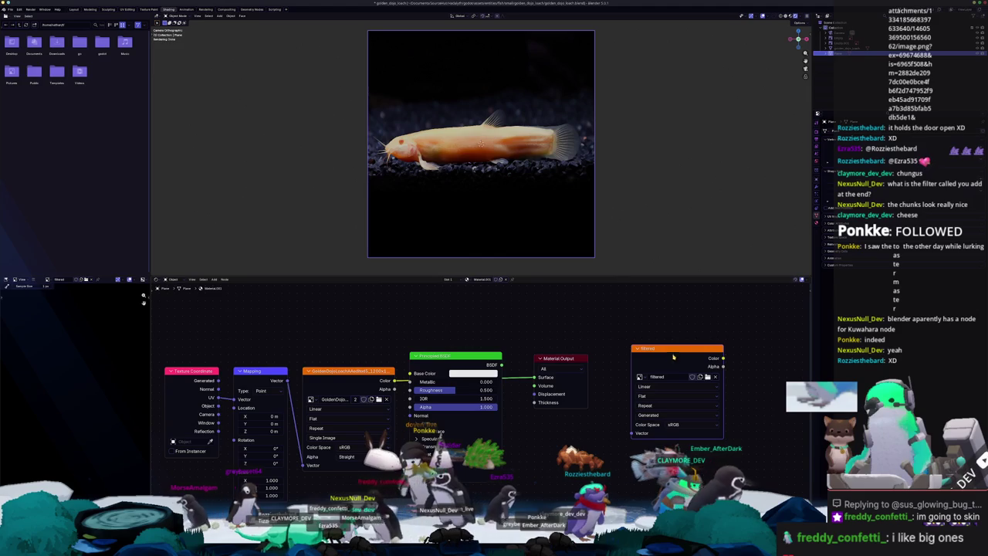
left_click(817, 133)
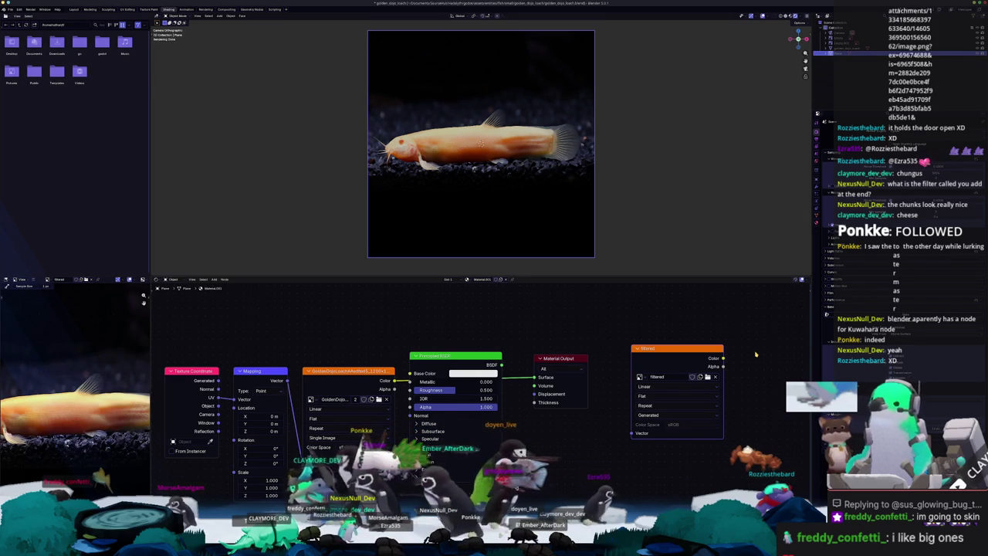
left_click_drag(151, 357, 309, 357)
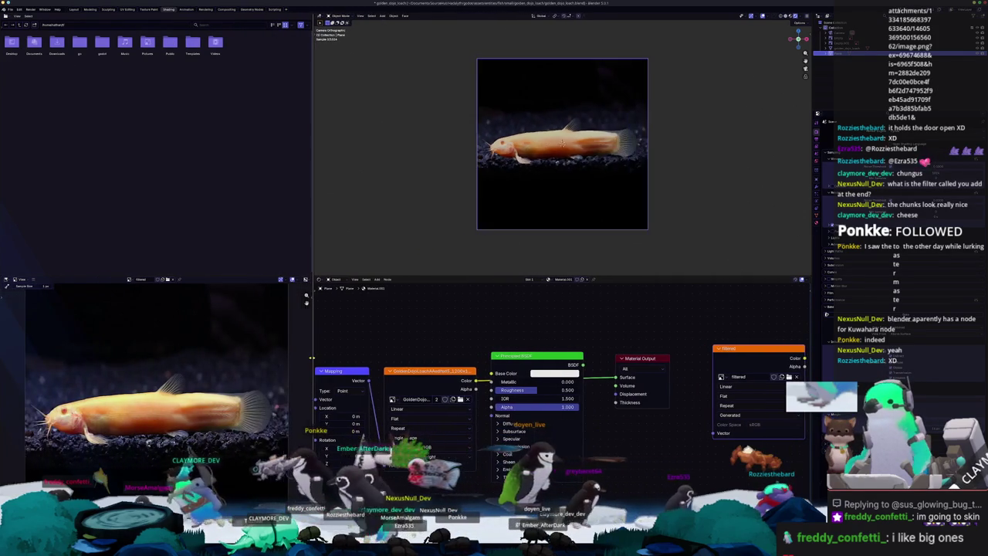
scroll(254, 371, "up", 2)
scroll(255, 371, "up", 2)
scroll(275, 396, "up", 1)
scroll(628, 146, "up", 4)
scroll(628, 146, "up", 2)
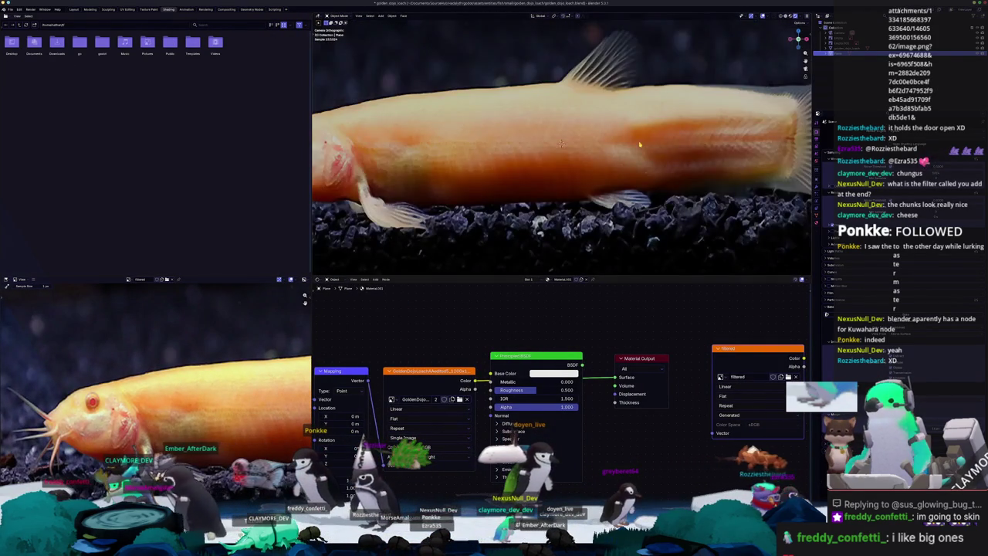
scroll(628, 147, "down", 2)
scroll(627, 146, "down", 1)
middle_click_drag(742, 352, 668, 340)
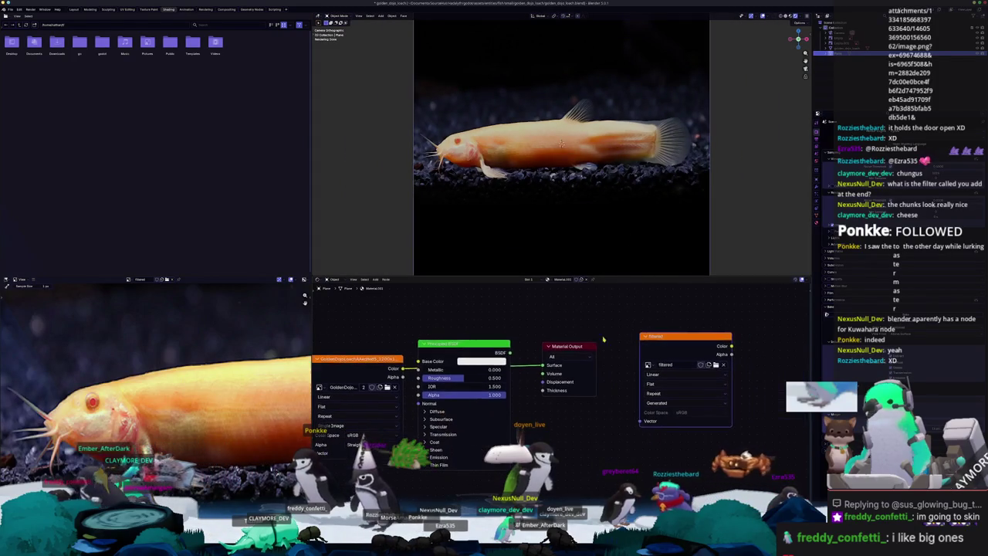
left_click_drag(669, 340, 657, 348)
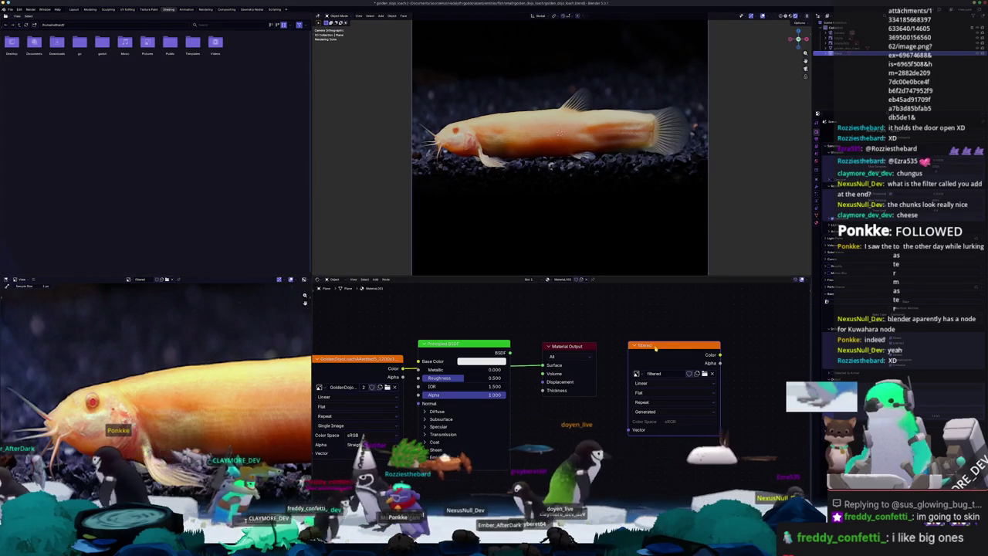
key("F12")
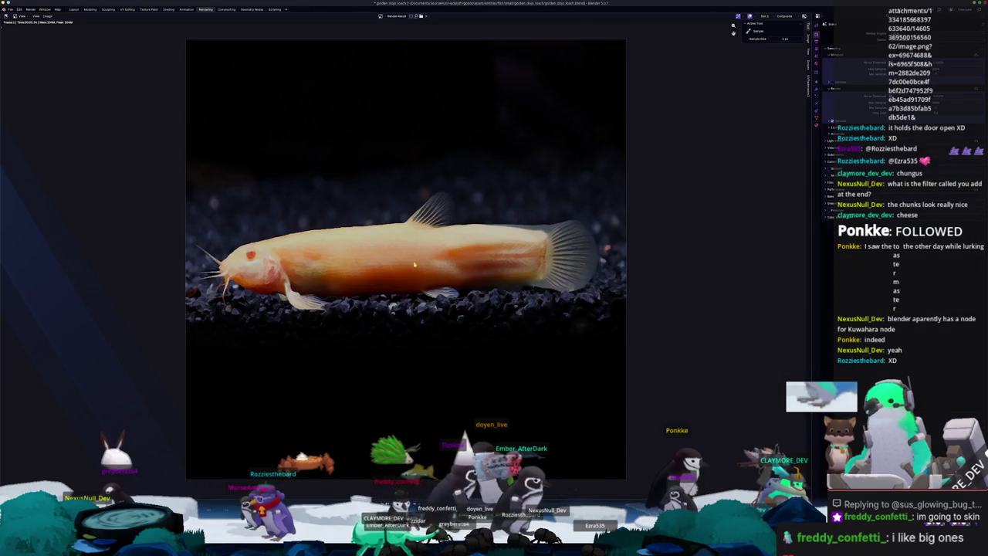
- Preview the image plane in Material Preview and link the 'filtered' image node into its material
left_click(74, 9)
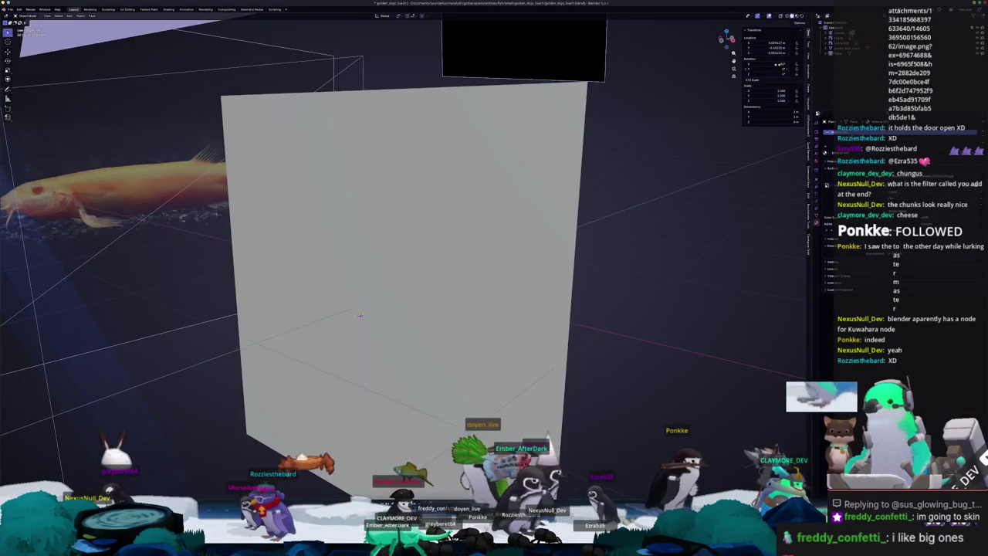
scroll(538, 238, "down", 3)
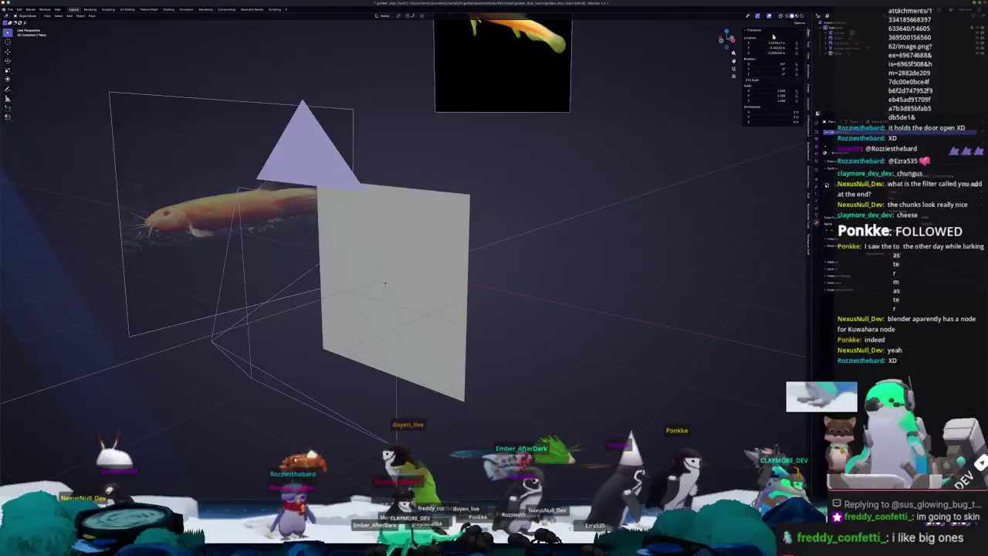
left_click(798, 16)
left_click(837, 53)
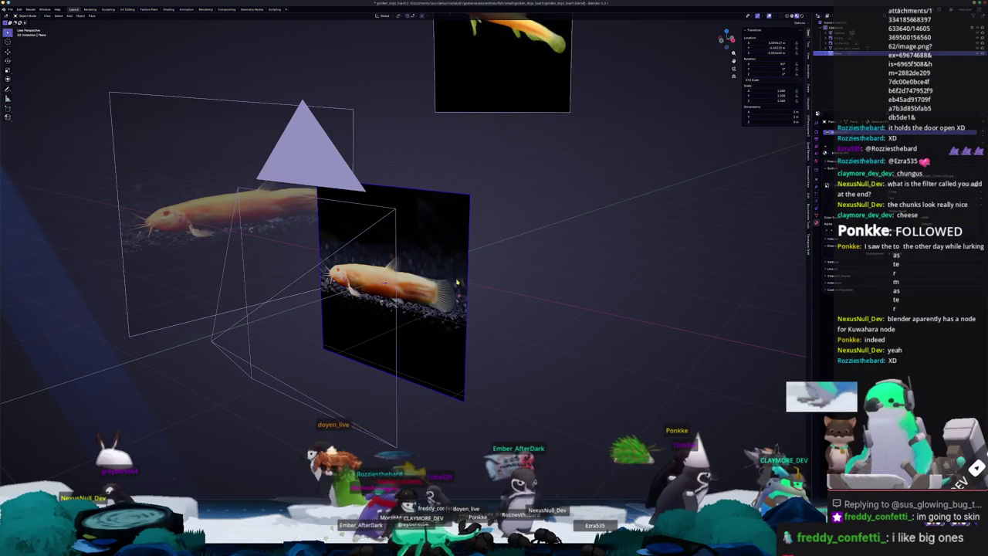
left_click(168, 9)
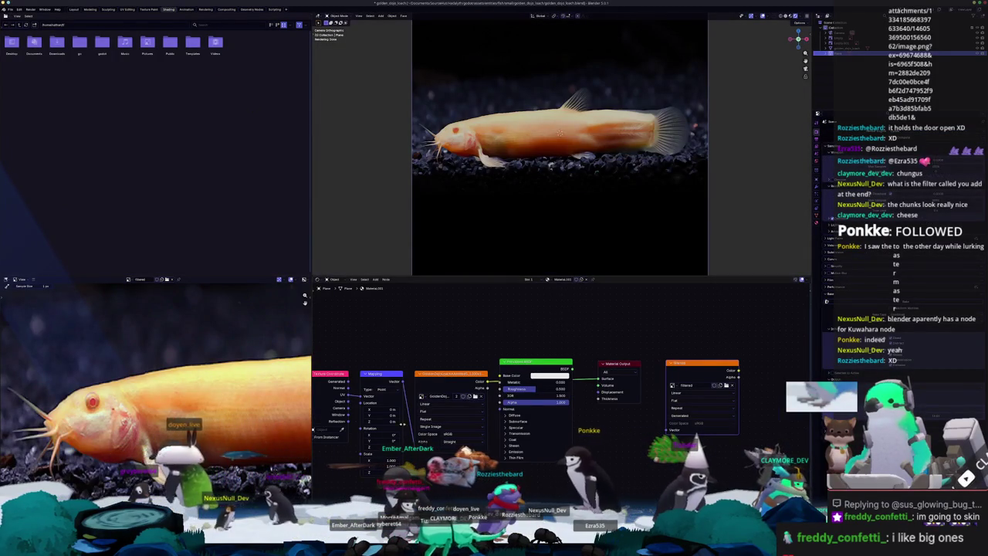
left_click_drag(666, 429, 571, 413)
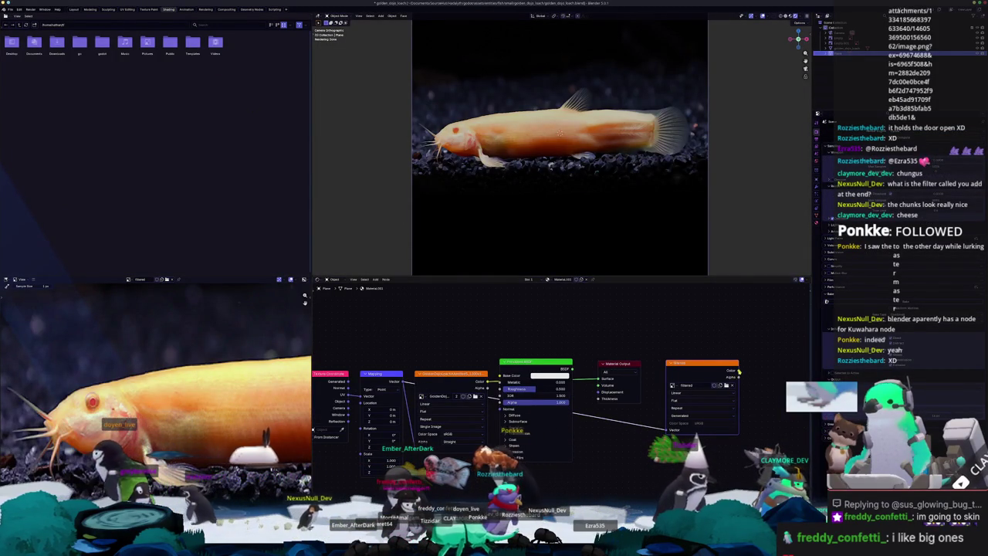
- Inspect the textured plane from several angles and the camera view, then turn the catfish in Substance Painter
middle_click_drag(618, 178, 698, 82)
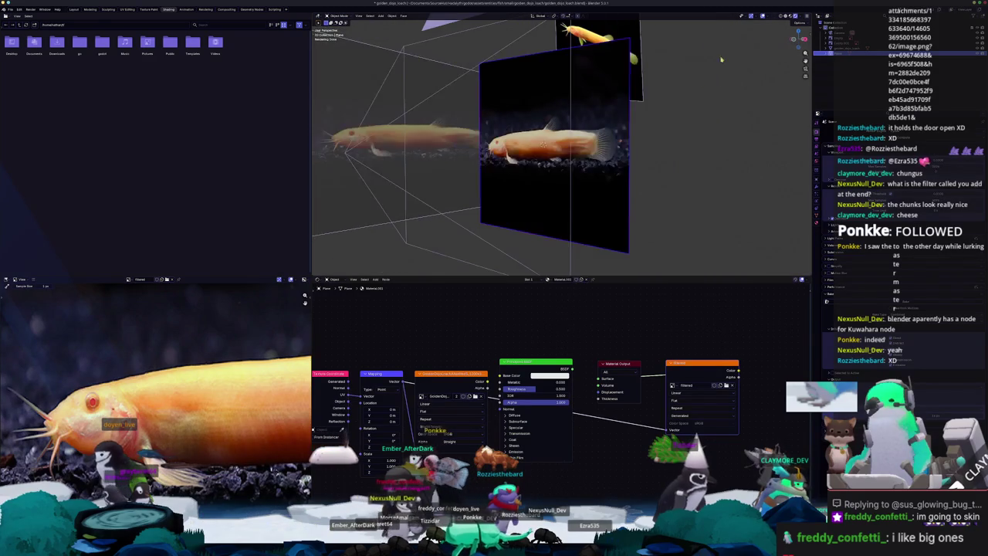
left_click(789, 15)
left_click(797, 16)
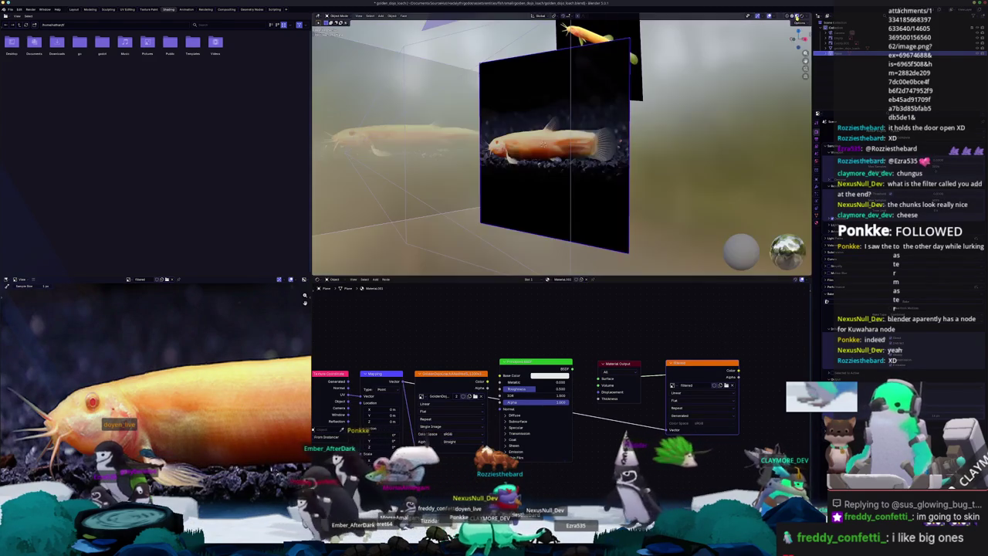
key("KP_0")
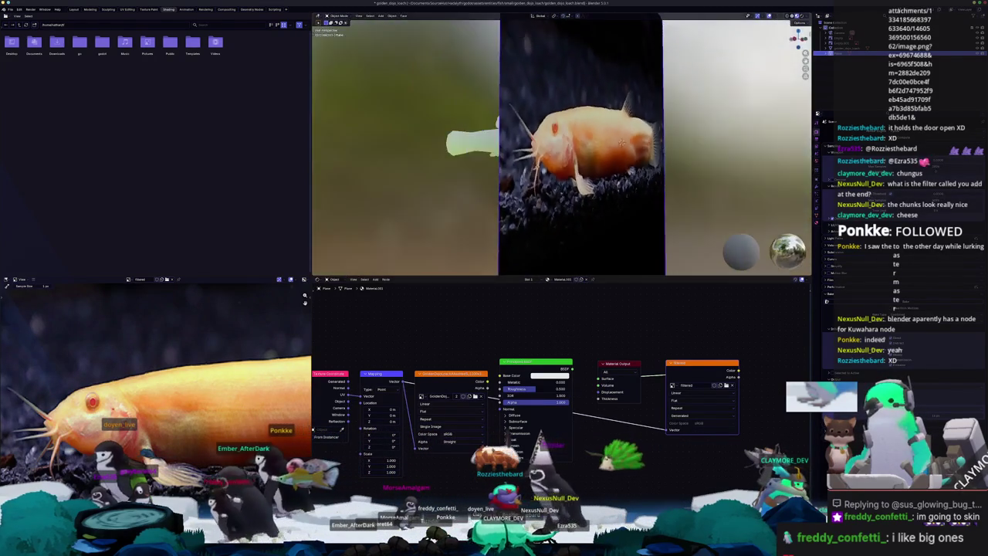
mouse_move(506, 166)
middle_mouse_down()
mouse_move(616, 188)
mouse_move(529, 227)
middle_mouse_up()
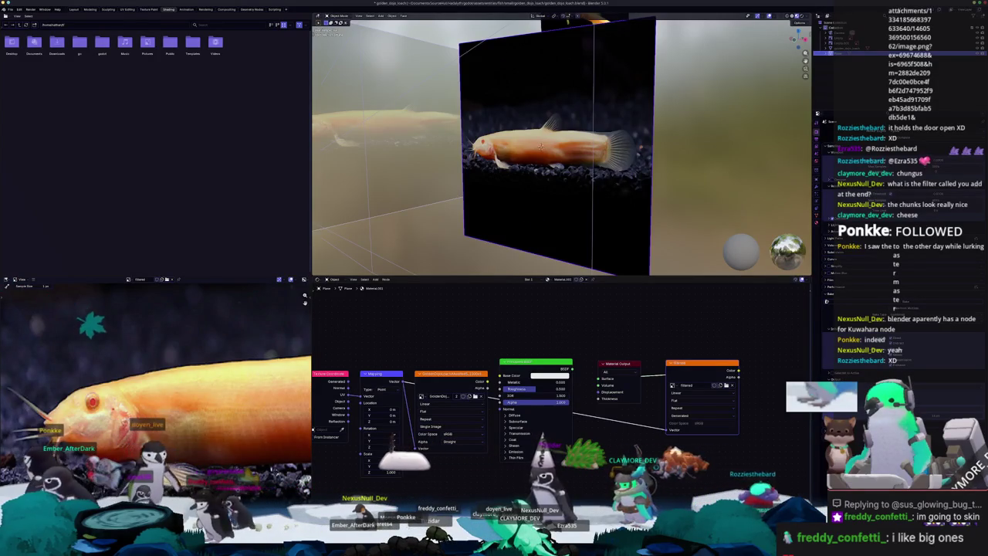
key("alt+Tab")
mouse_move(633, 409)
left_mouse_down("alt")
mouse_move(530, 379)
mouse_move(441, 377)
mouse_move(551, 397)
mouse_move(502, 398)
left_mouse_up("alt")
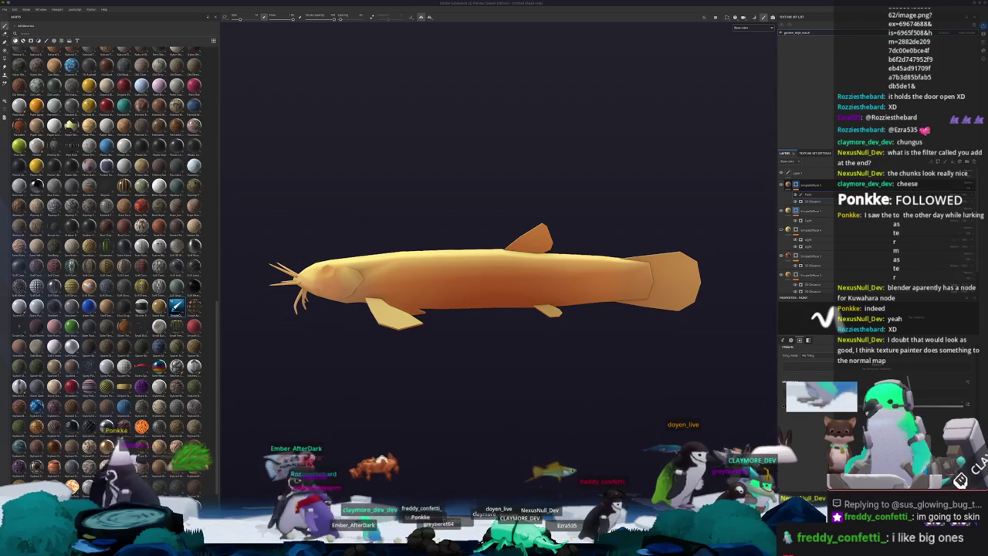
left_click_drag(965, 153, 662, 154)
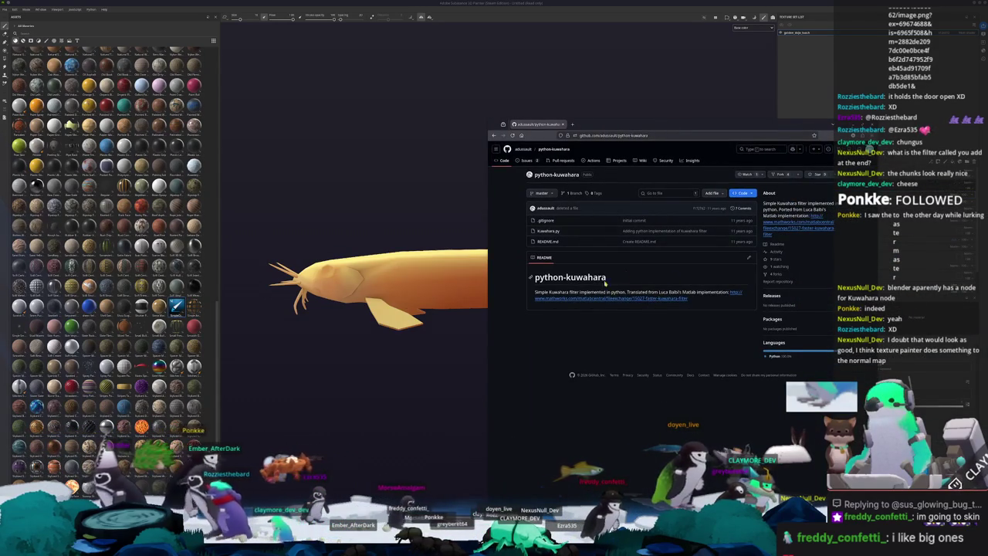
left_click(546, 232)
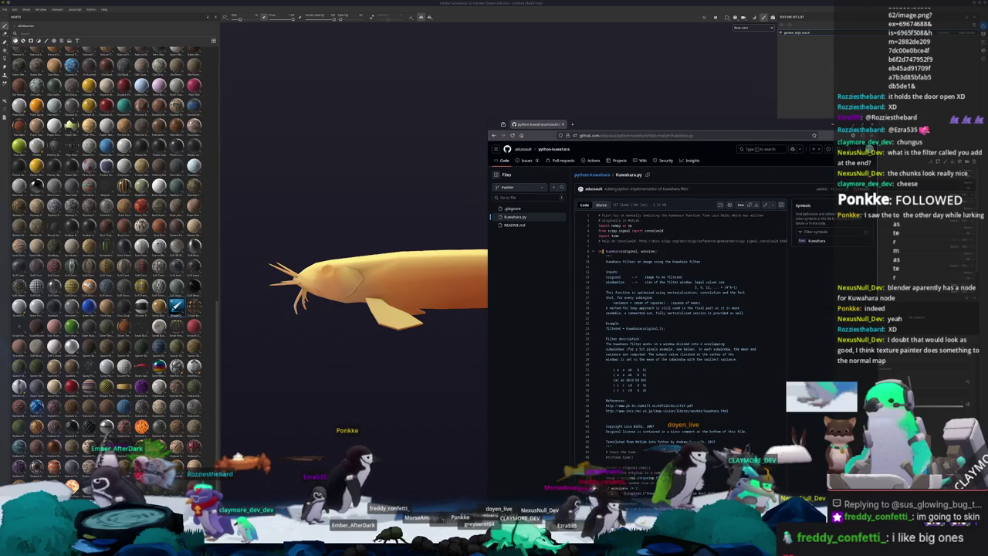
scroll(605, 280, "down", 3)
scroll(604, 280, "down", 2)
scroll(604, 280, "down", 3)
scroll(605, 280, "down", 3)
scroll(605, 280, "up", 5)
scroll(607, 276, "up", 6)
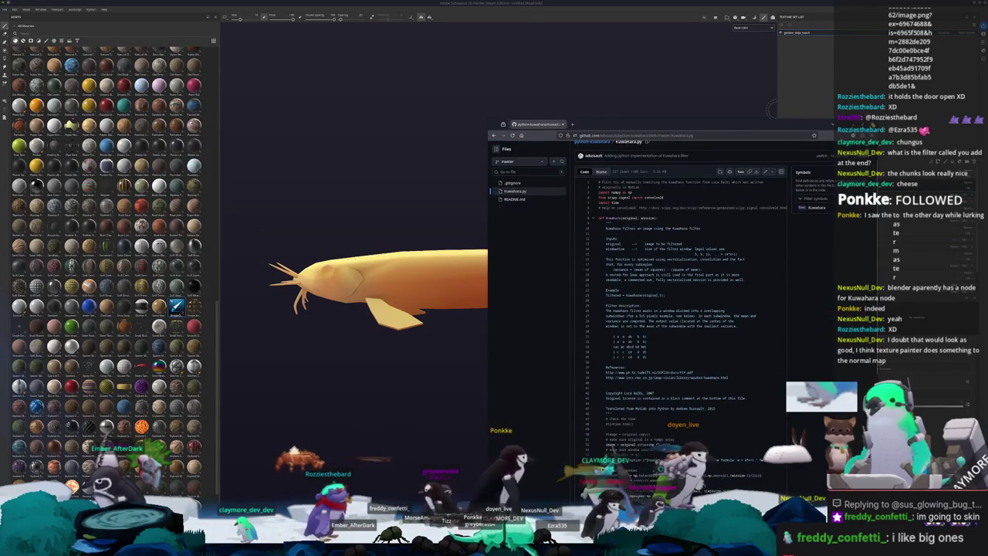
key("alt+Tab")
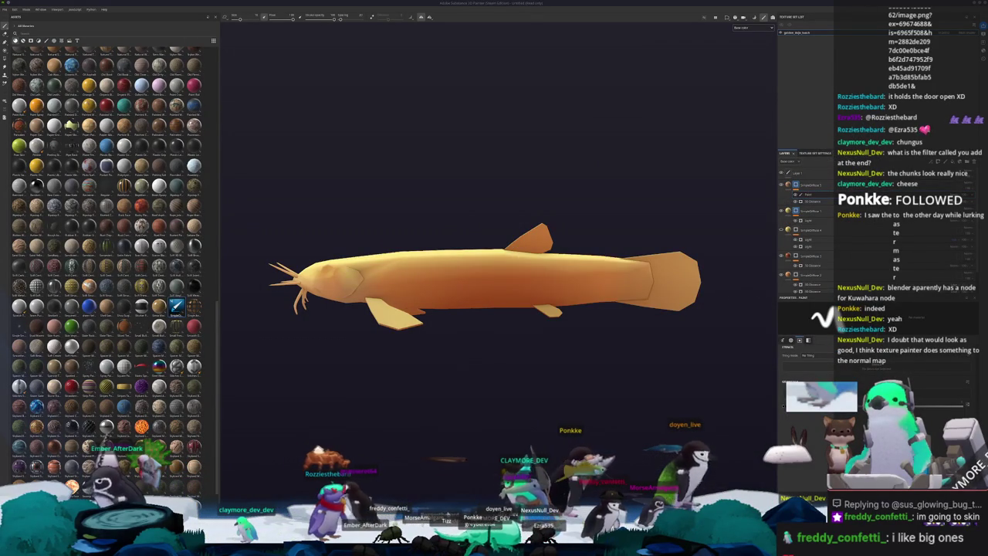
left_click_drag(685, 352, 744, 307, "alt")
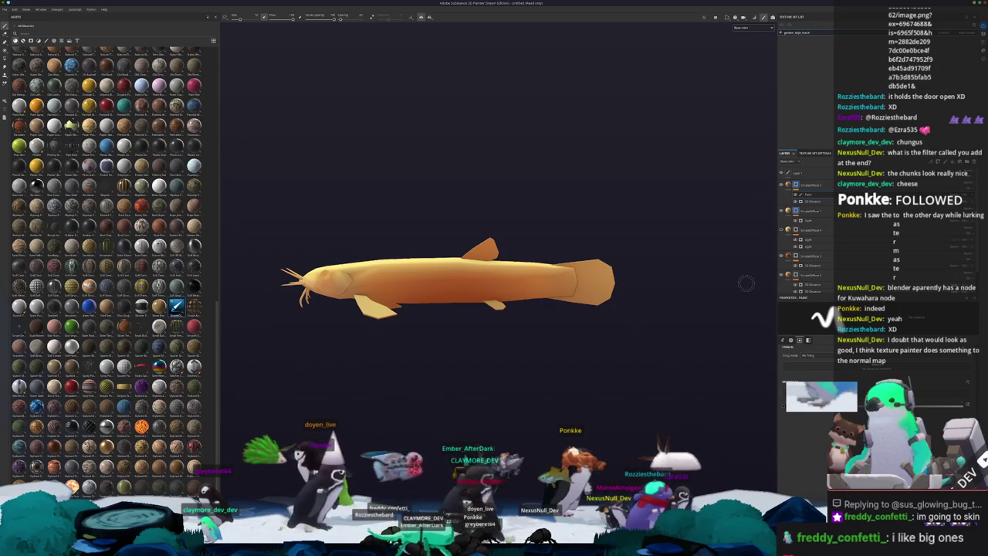
- Switch the layer stack to the Normal channel and add a new top layer carrying a filter
mouse_move(746, 285)
left_mouse_down("alt")
mouse_move(691, 214)
mouse_move(698, 260)
mouse_move(730, 245)
left_mouse_up("alt")
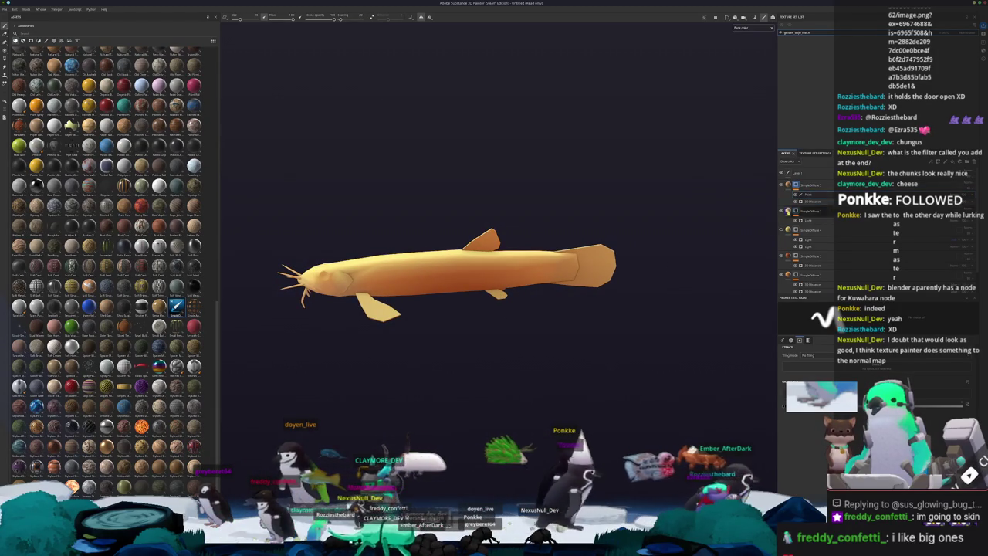
mouse_move(641, 265)
left_mouse_down("alt")
mouse_move(615, 270)
mouse_move(684, 276)
mouse_move(744, 208)
left_mouse_up("alt")
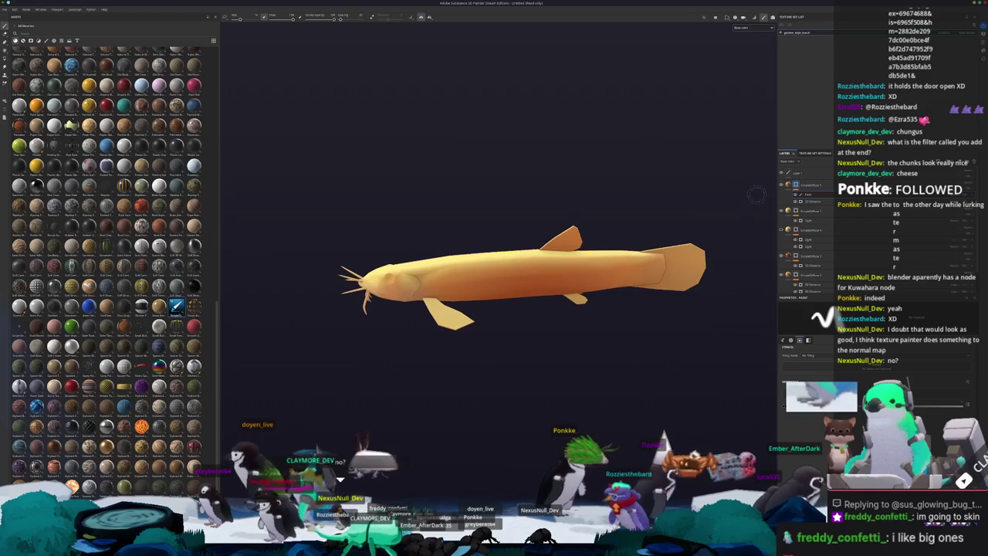
left_click(796, 161)
left_click(791, 184)
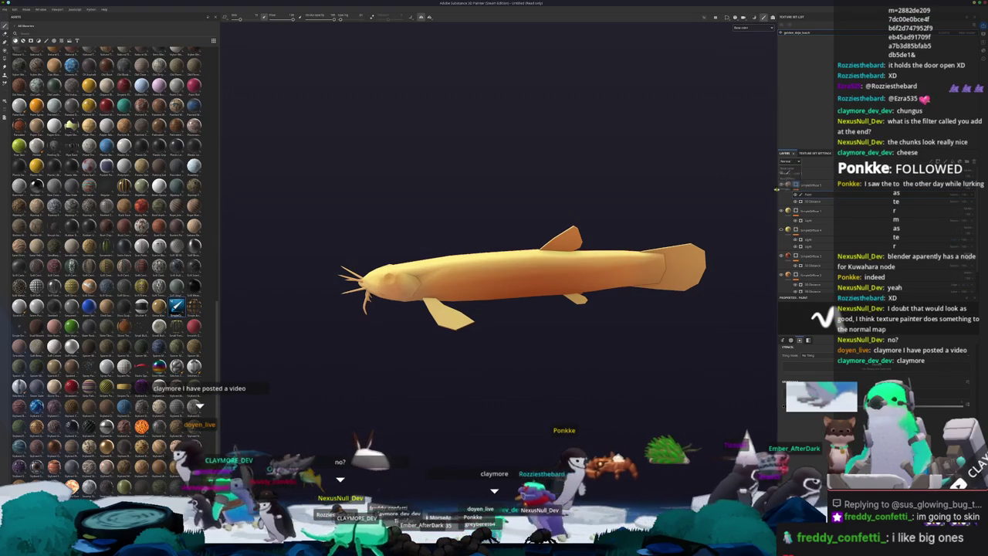
left_click(811, 161)
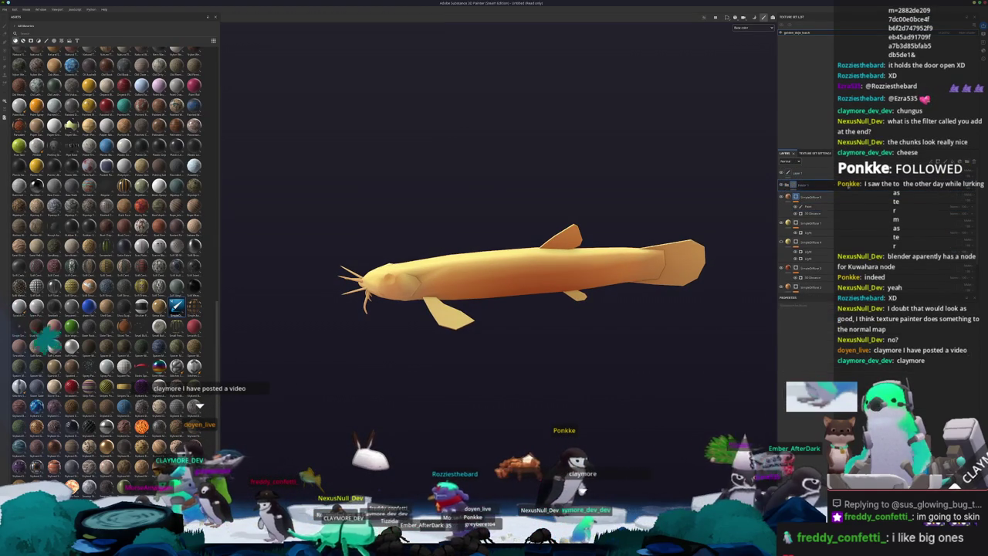
left_click(795, 173)
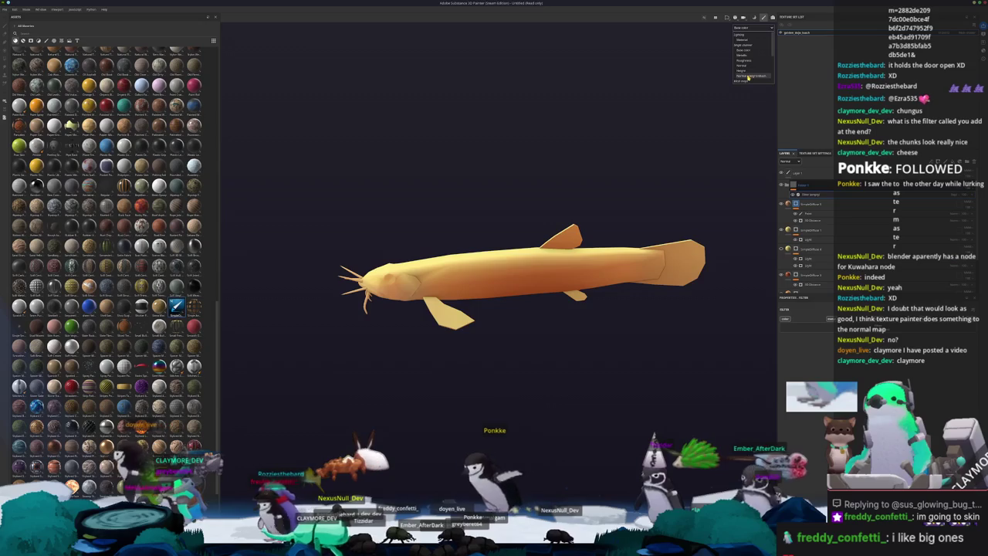
left_click(742, 69)
- Return the viewport to the shaded material view and orbit around the fish's head
scroll(679, 183, "up", 3)
scroll(668, 108, "down", 1)
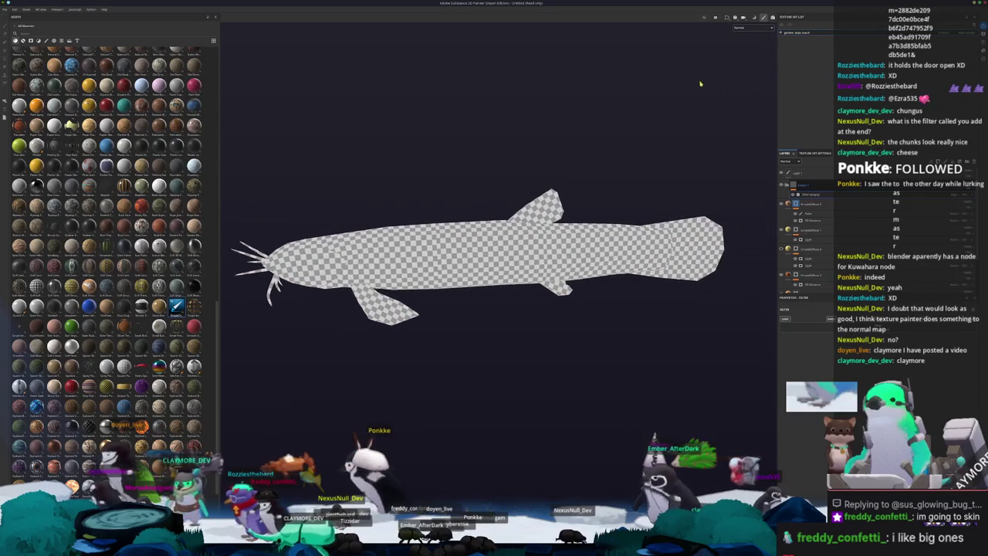
left_click(749, 40)
left_click_drag(749, 46, 820, 195, "alt")
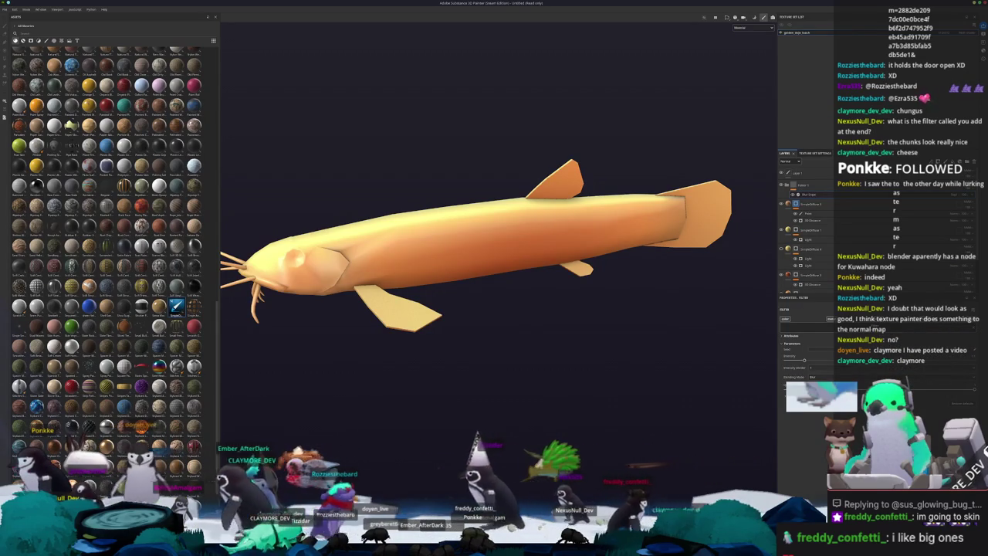
scroll(585, 283, "up", 2)
scroll(541, 271, "up", 2)
scroll(454, 254, "up", 2)
scroll(592, 266, "up", 1)
left_click_drag(592, 267, 635, 301, "alt")
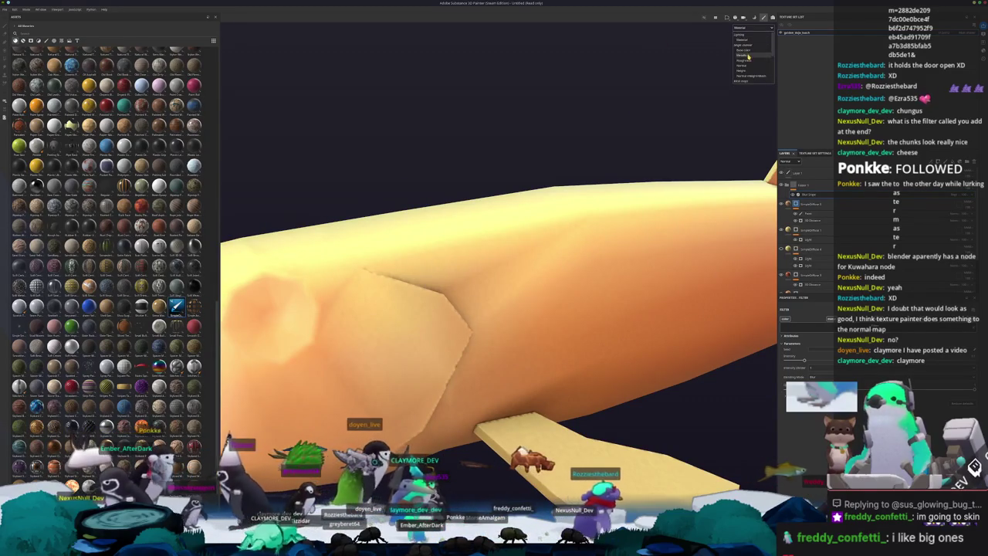
- Display the fish's world space normals and view it from the side
left_click(747, 61)
scroll(480, 289, "down", 3)
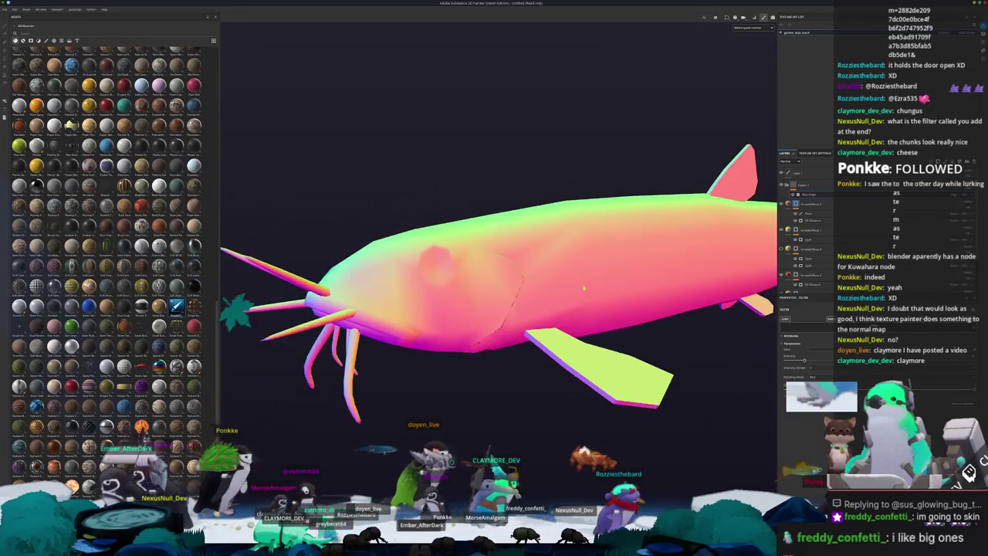
scroll(480, 289, "up", 2)
mouse_move(481, 288)
left_mouse_down("alt")
mouse_move(393, 267)
mouse_move(386, 255)
mouse_move(360, 267)
mouse_move(641, 264)
mouse_move(575, 270)
left_mouse_up("alt")
scroll(586, 276, "down", 2)
- Remove the added filter layer and show the fish's base colour again
left_click(827, 188)
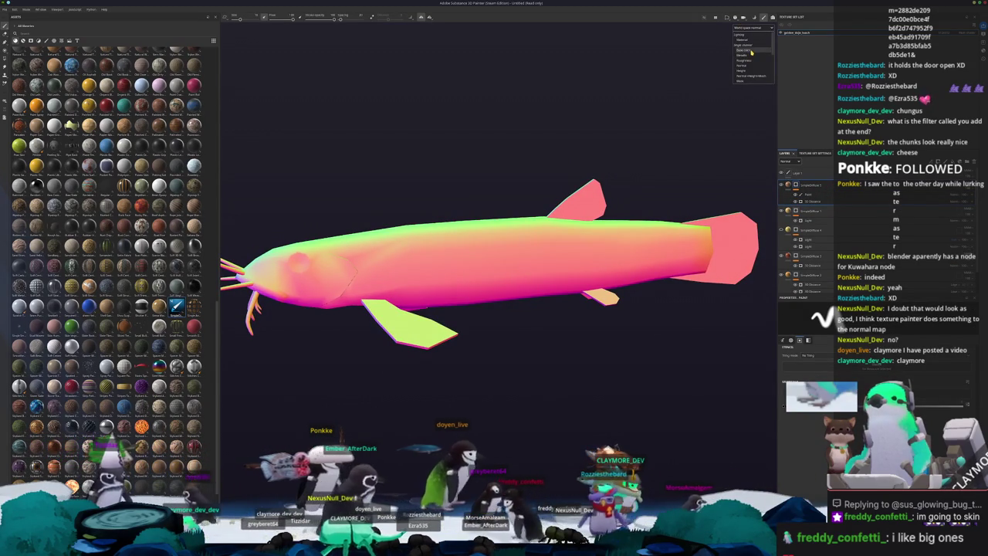
left_click(751, 52)
left_click_drag(675, 155, 681, 167, "alt")
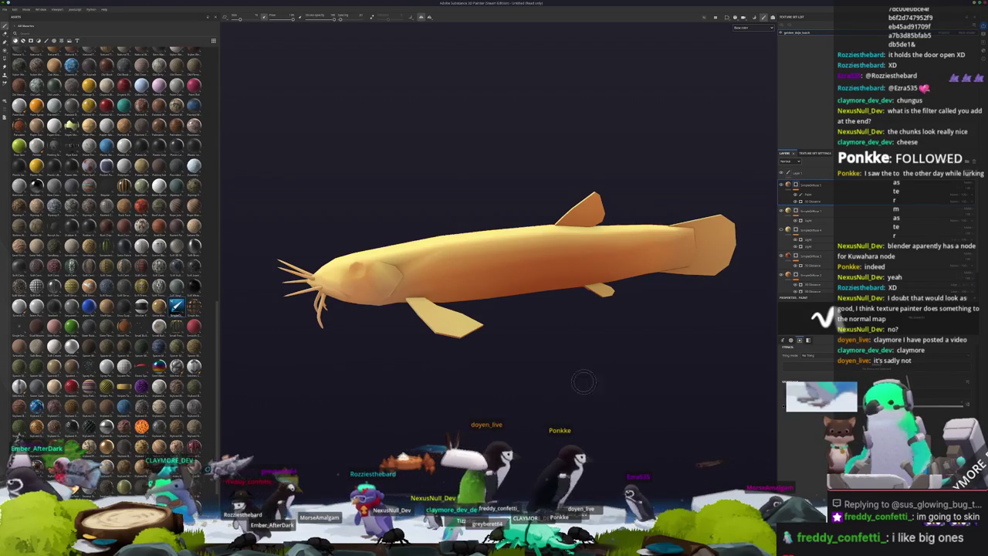
- Re-angle the catfish and bring up the golden loach reference photo with the colour chooser
left_click_drag(523, 393, 563, 352, "alt")
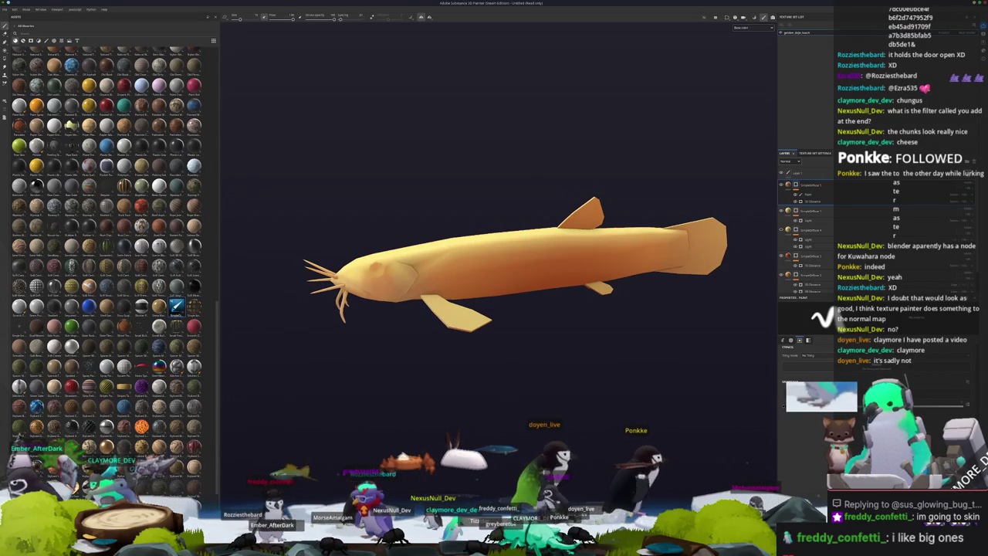
key("alt+Tab")
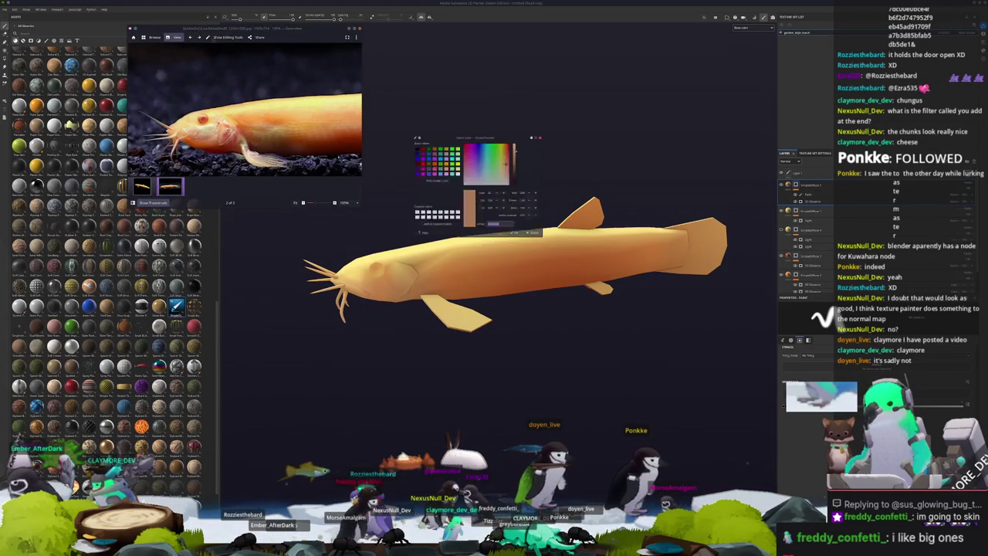
- Open the second catfish reference photo from the folder's thumbnails
key("Escape")
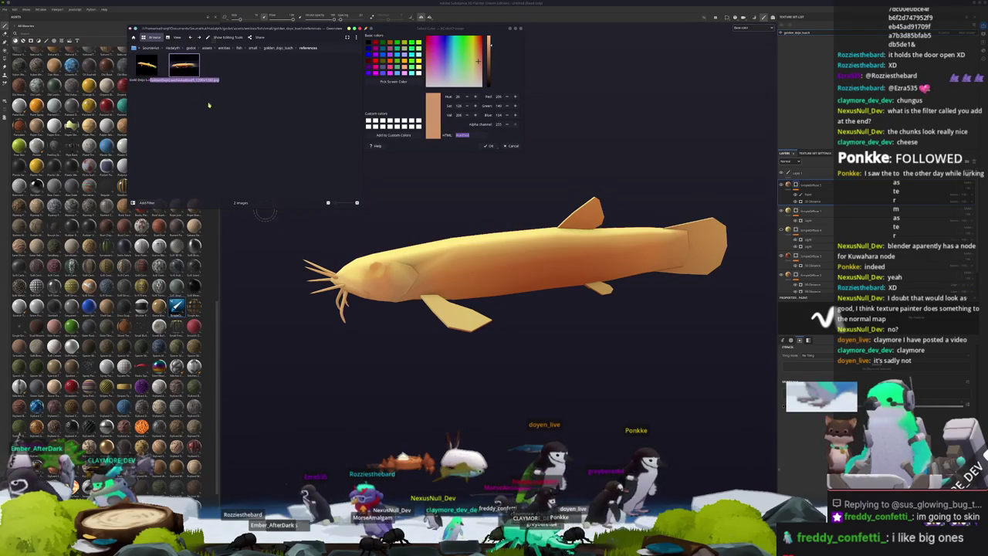
double_click(184, 67)
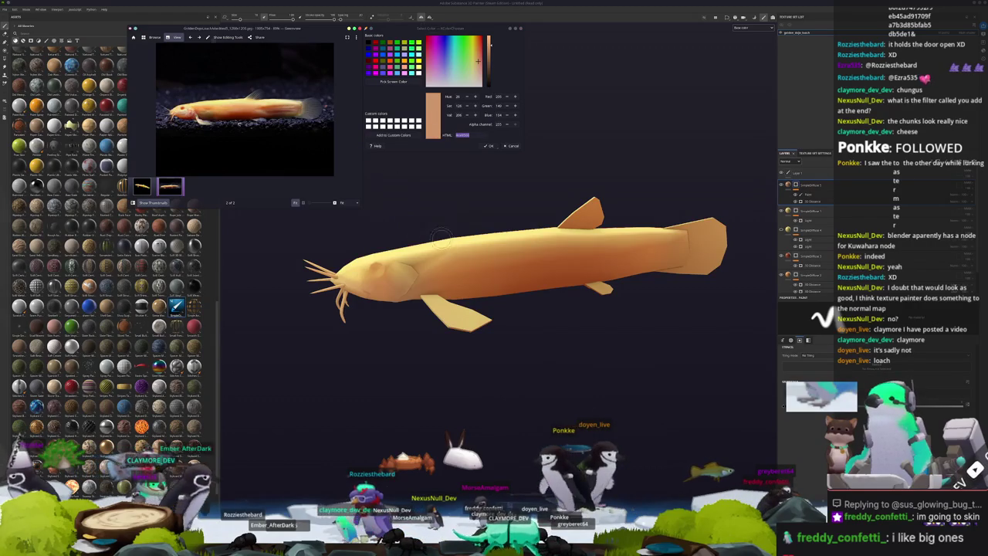
left_click(487, 145)
left_click_drag(487, 145, 450, 225, "alt")
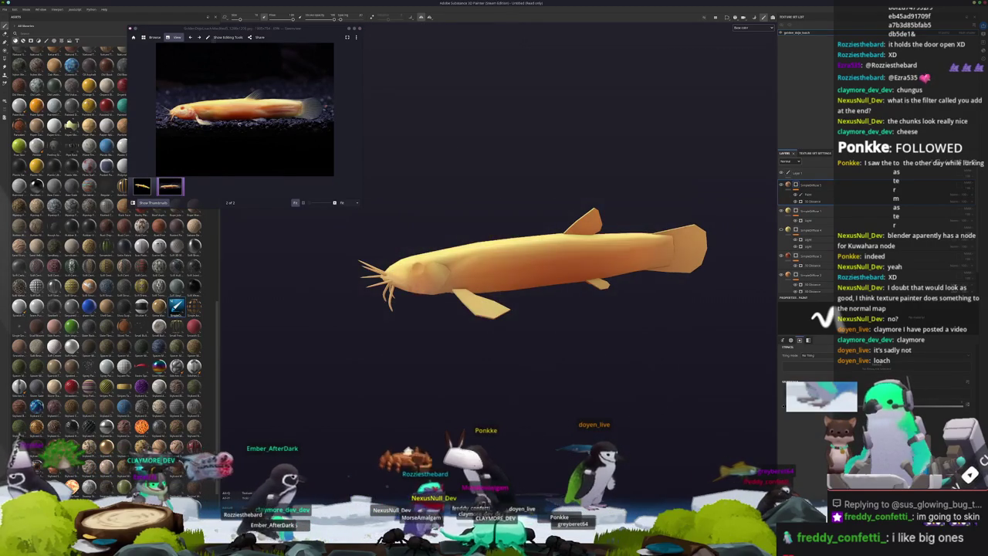
- Reopen the colour chooser and sample the light tan body colour from the photo
key("ctrl+shift+c")
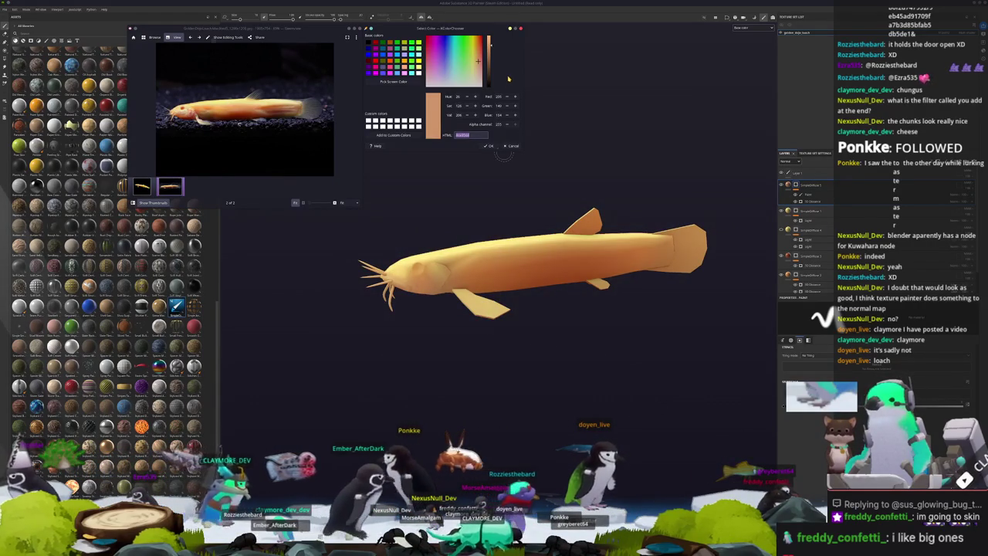
scroll(513, 296, "down", 2)
mouse_move(513, 296)
left_mouse_down("alt")
mouse_move(453, 244)
mouse_move(464, 255)
mouse_move(448, 251)
left_mouse_up("alt")
scroll(452, 244, "up", 3)
scroll(463, 255, "down", 2)
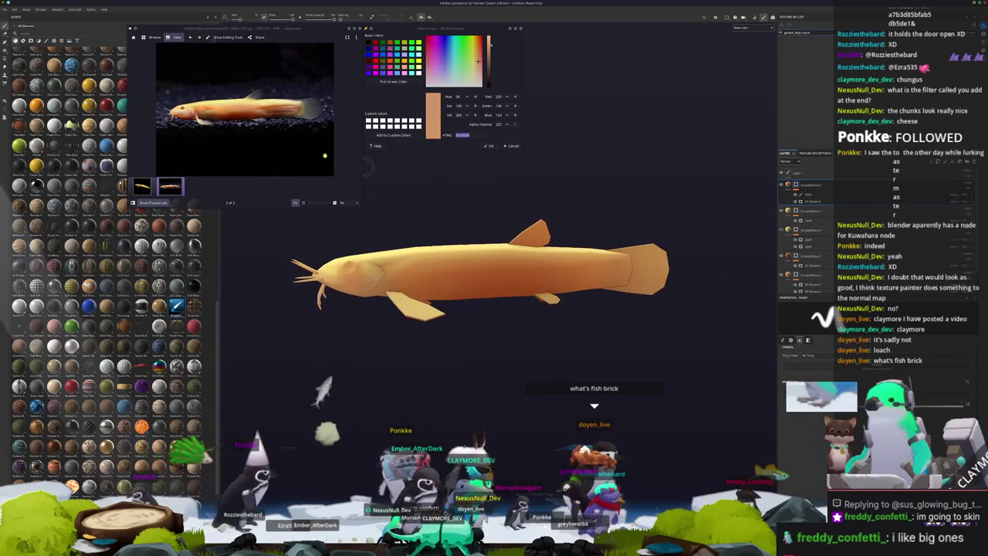
scroll(284, 110, "up", 2, "ctrl")
scroll(284, 110, "up", 1, "ctrl")
left_click(394, 81)
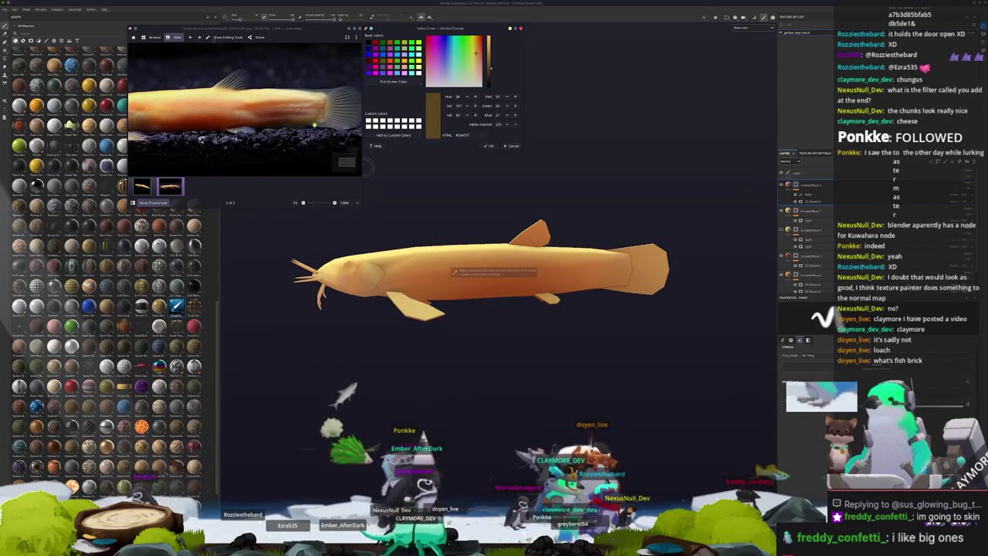
left_click(448, 273)
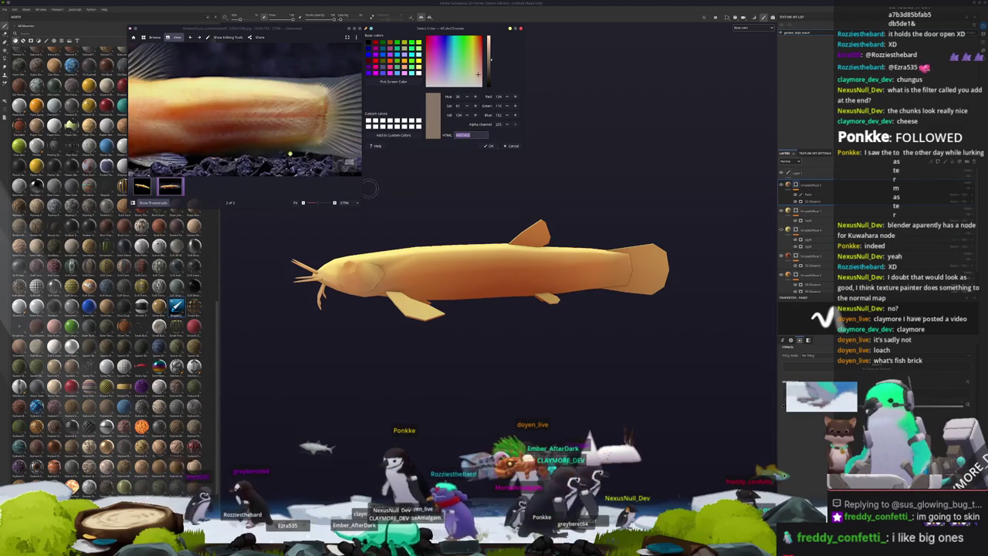
- Duplicate the top fill layer and select the top layer
scroll(287, 150, "down", 2, "ctrl")
left_click_drag(370, 187, 841, 187, "alt")
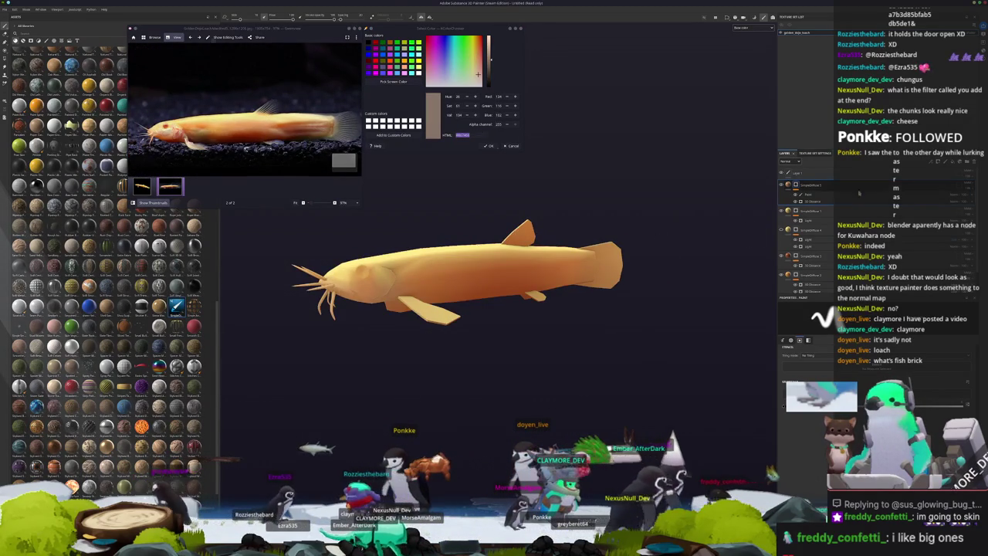
key("ctrl+d")
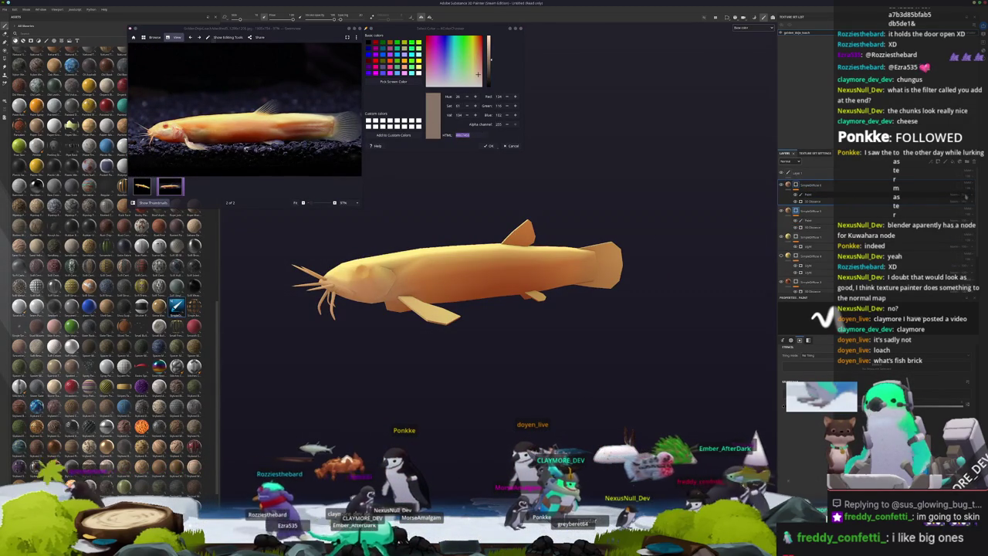
left_click(811, 184)
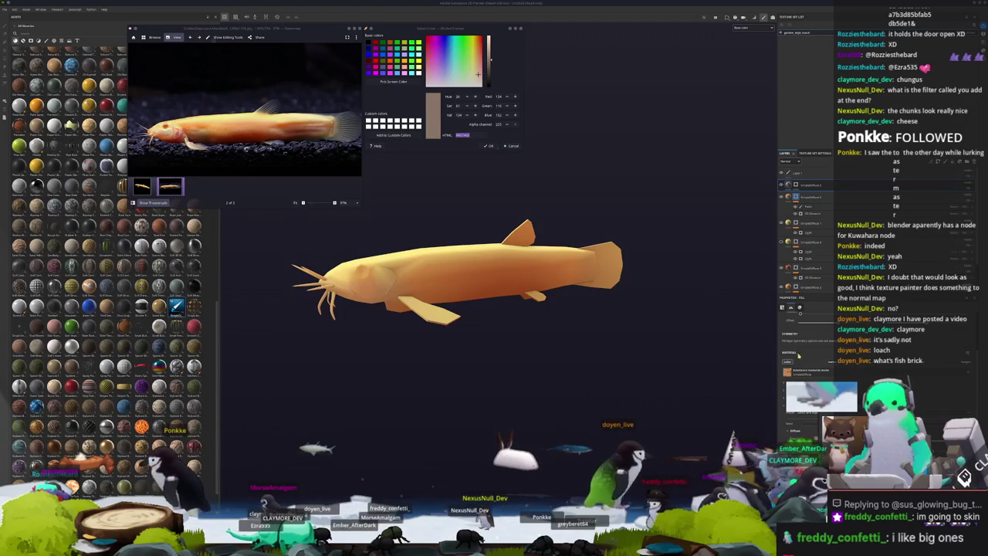
- Switch to Polygon Fill and fill the tail fin polygons on the SimpleDiffuse 6 layer
right_click(797, 183)
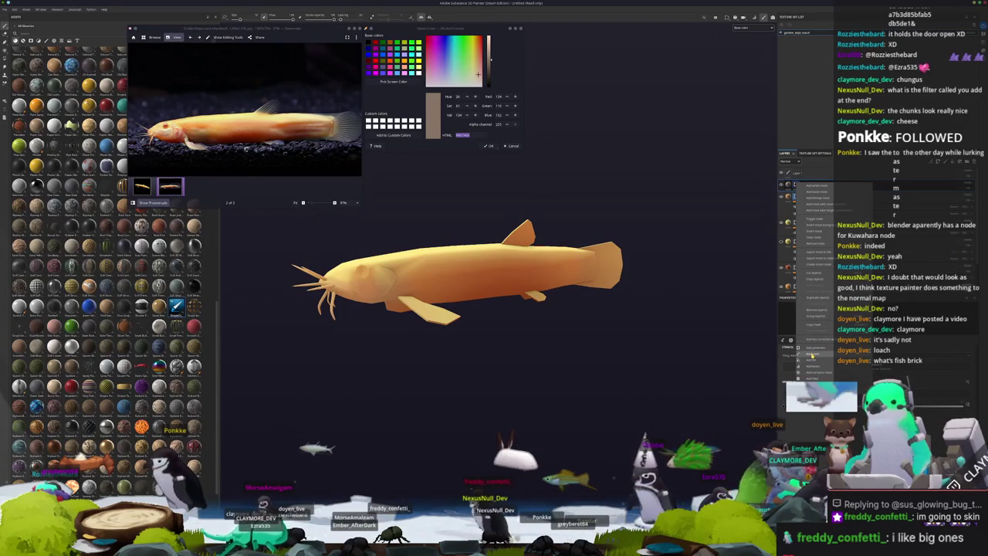
left_click(813, 354)
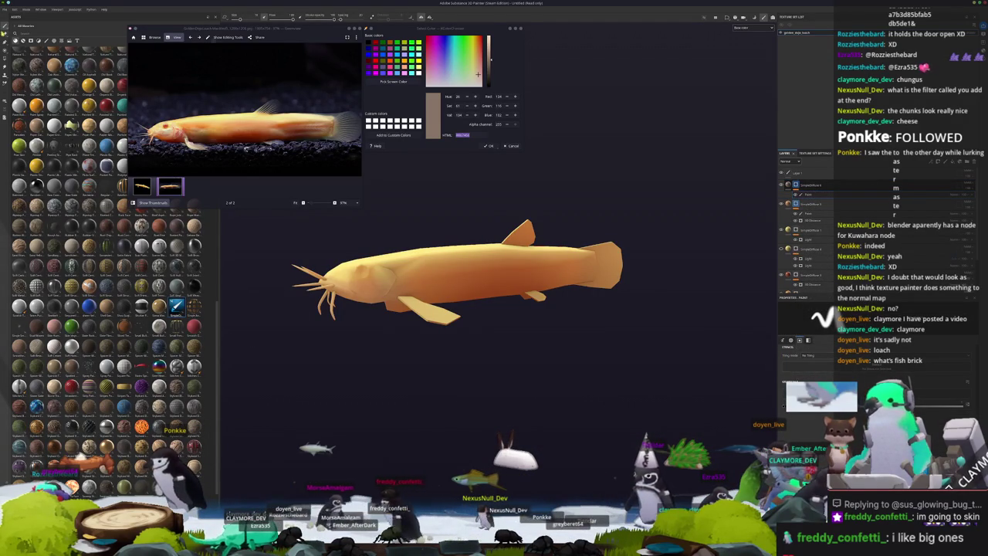
left_click(5, 60)
scroll(428, 321, "up", 2)
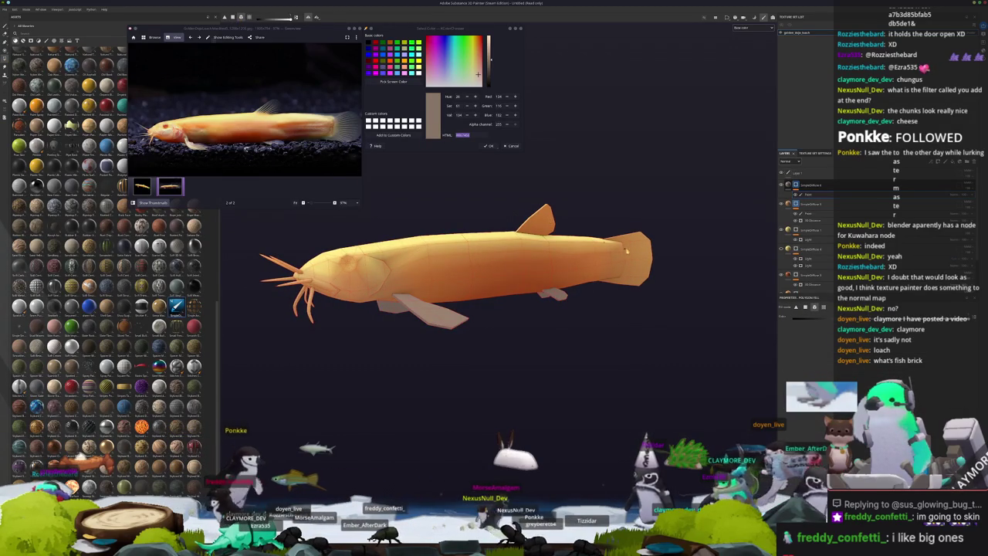
left_click(624, 249)
left_click_drag(545, 217, 806, 241, "alt")
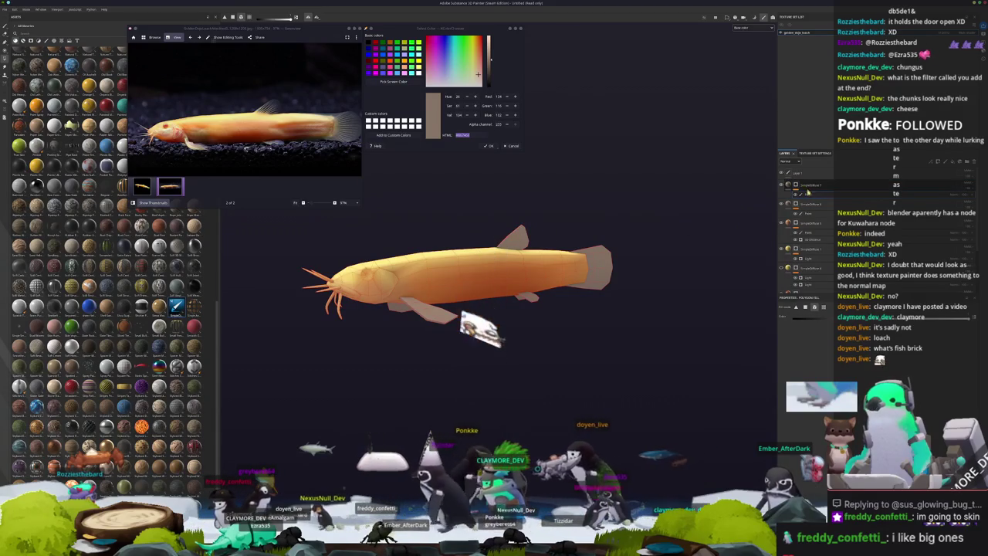
- Add a fill and a generator to the fish layer so the model turns plain beige
right_click(798, 187)
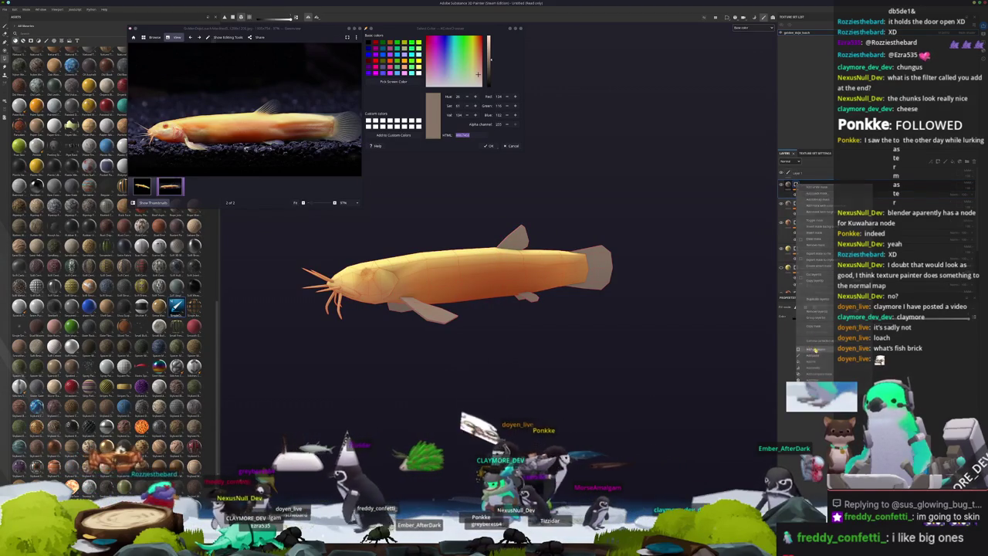
left_click(816, 349)
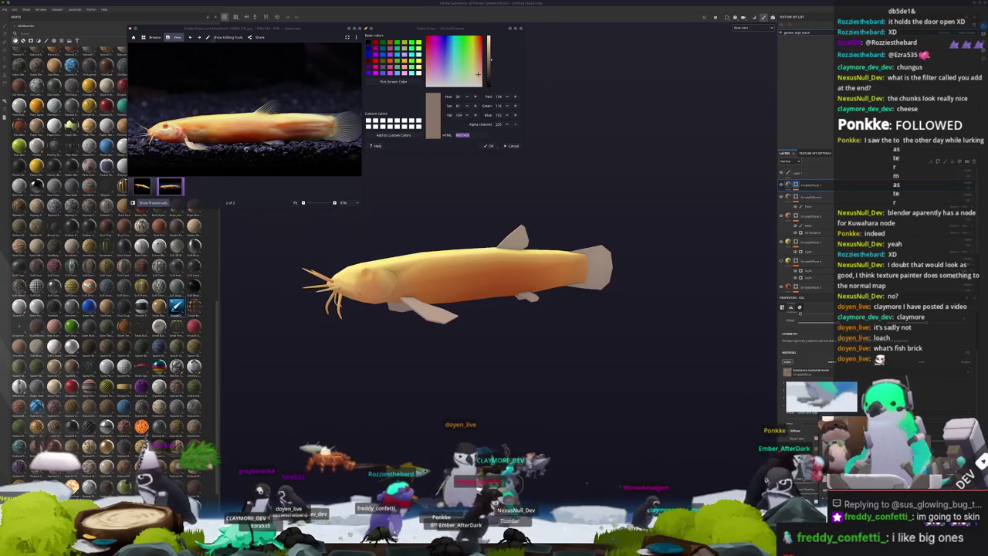
left_click(797, 185)
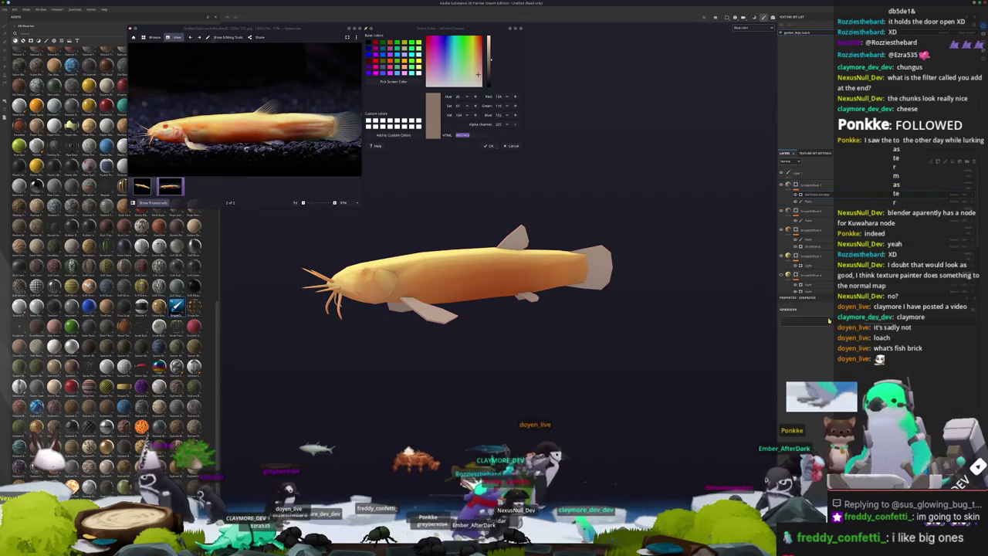
left_click(803, 194)
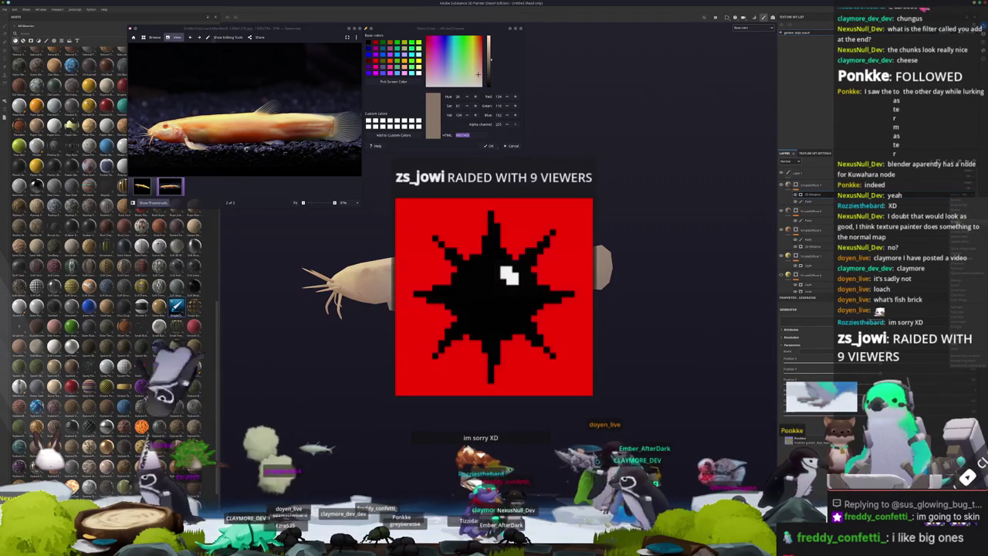
- Orbit the viewport to a side view of the fish
left_click_drag(637, 350, 856, 374, "alt")
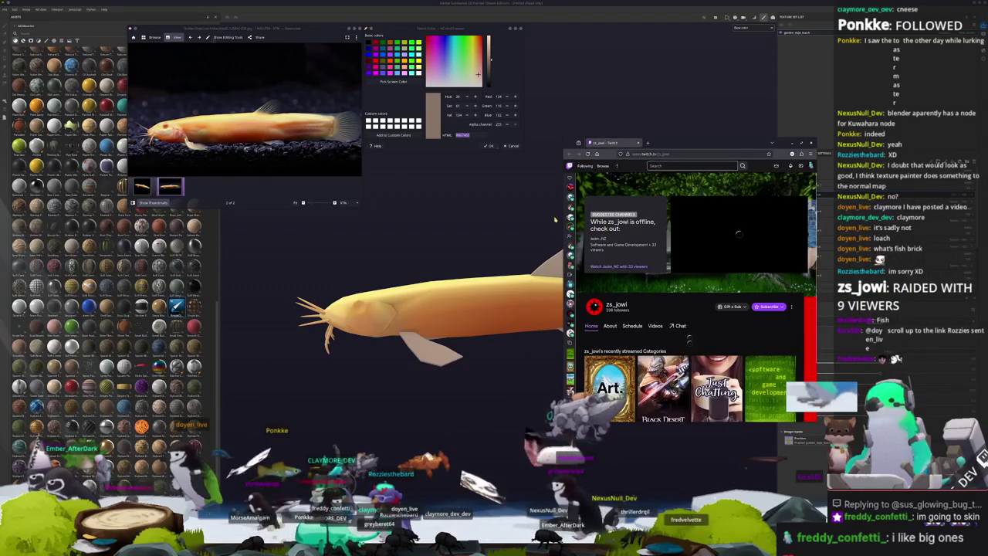
- Widen the browser and open the recent CHILLIN TEXTURING broadcast from the channel's Videos list
left_click_drag(560, 218, 494, 218)
mouse_move(718, 232)
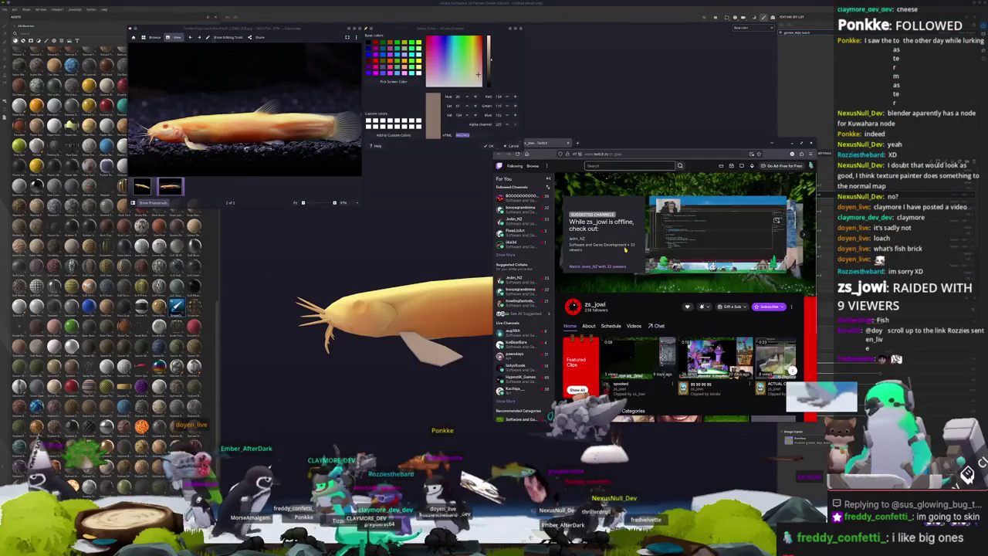
scroll(630, 276, "down", 2)
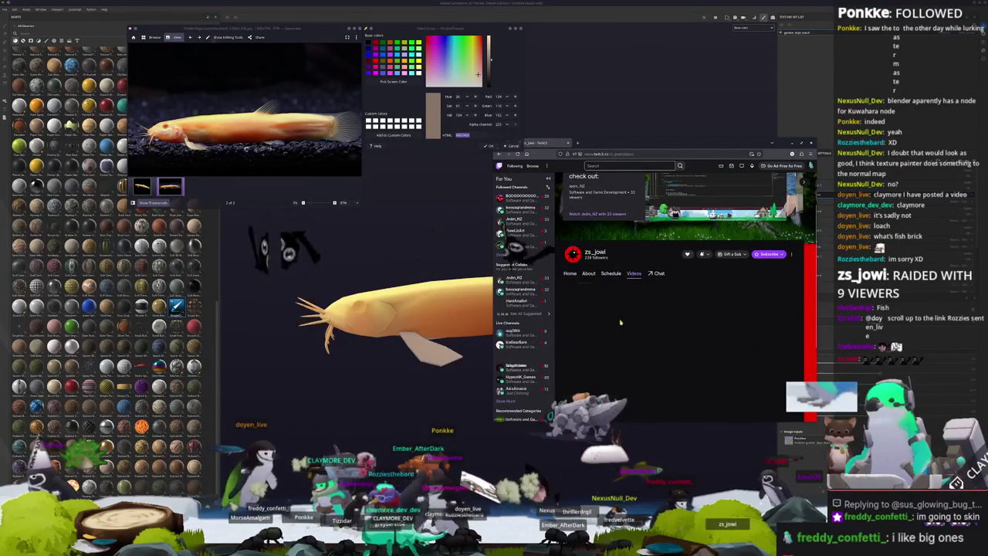
left_click(632, 274)
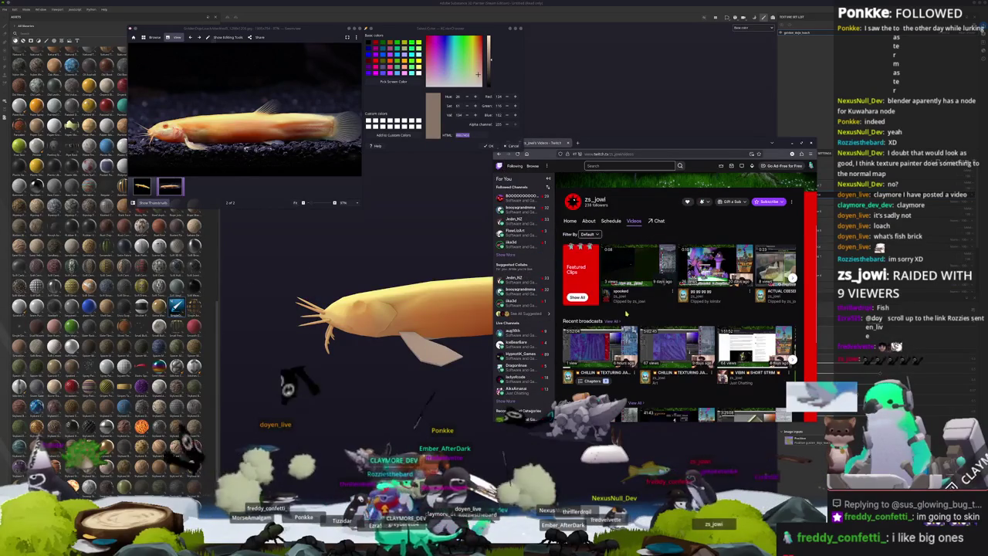
scroll(606, 332, "down", 1)
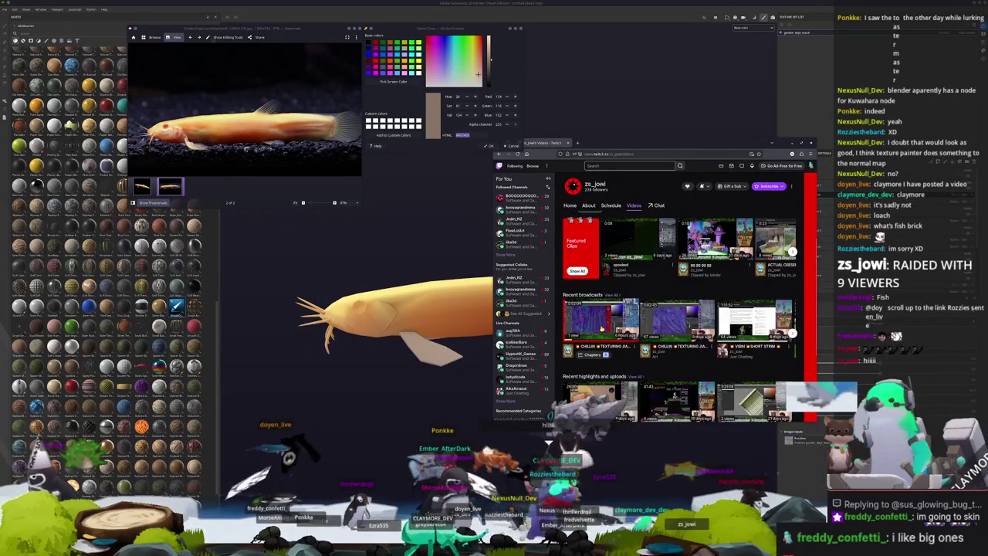
left_click(601, 329)
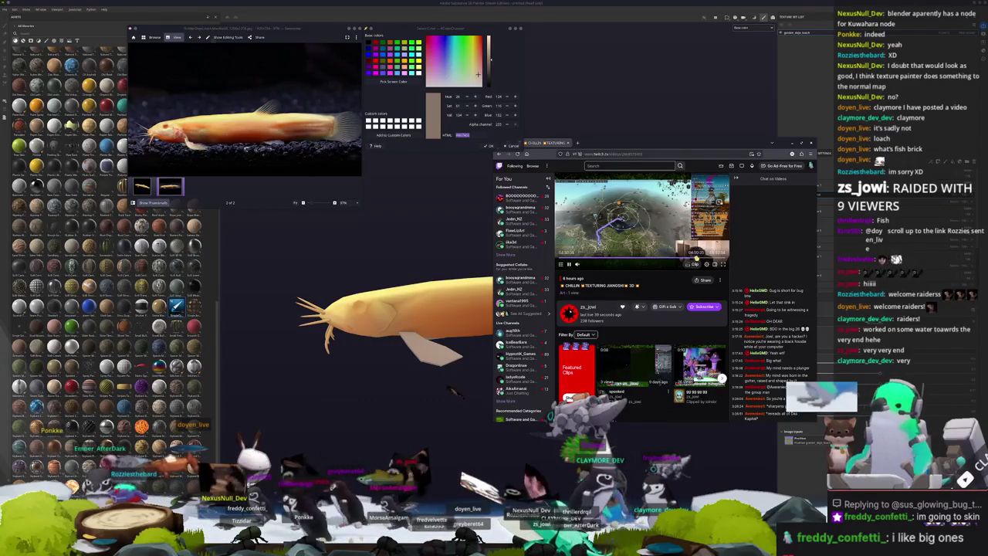
- Skip ahead in the broadcast and toggle theatre mode on and back off
left_click(697, 259)
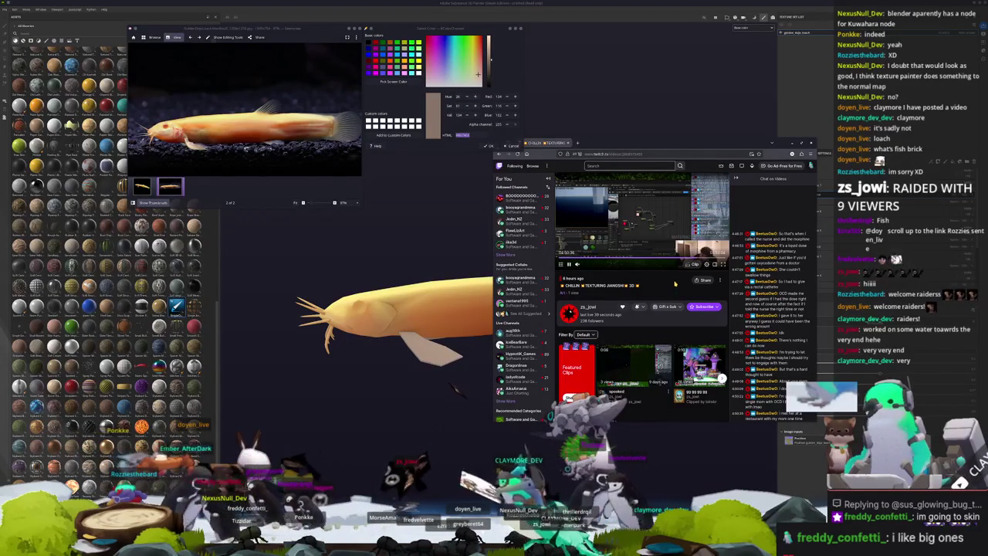
left_click(715, 264)
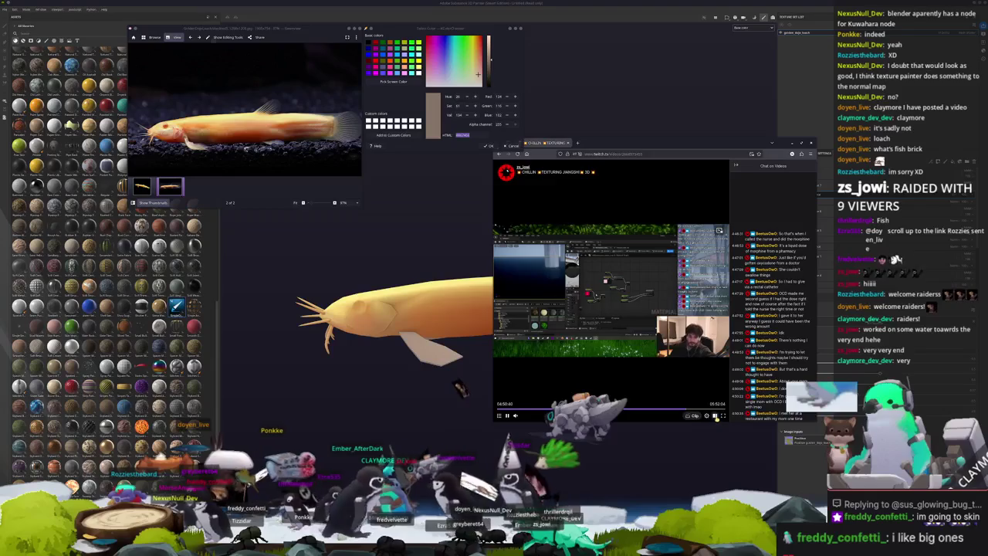
left_click(716, 415)
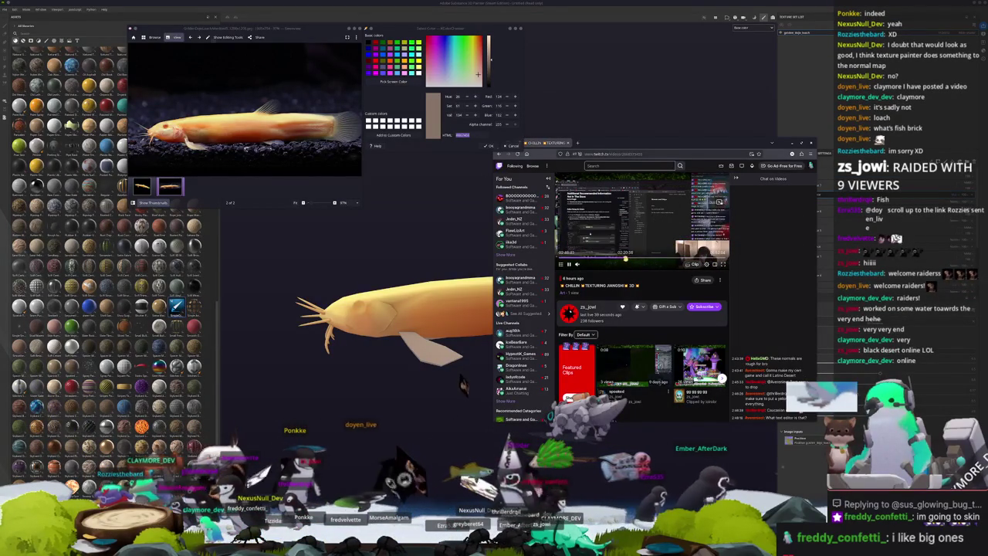
- Jump further to about 05:26, then return to Painter and level the fish to a side view
left_click(663, 261)
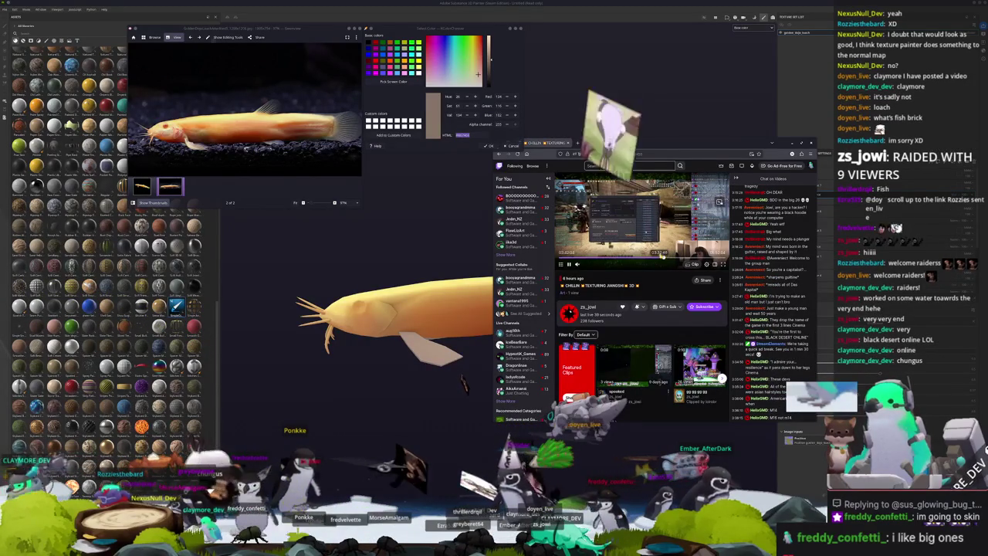
left_click(714, 256)
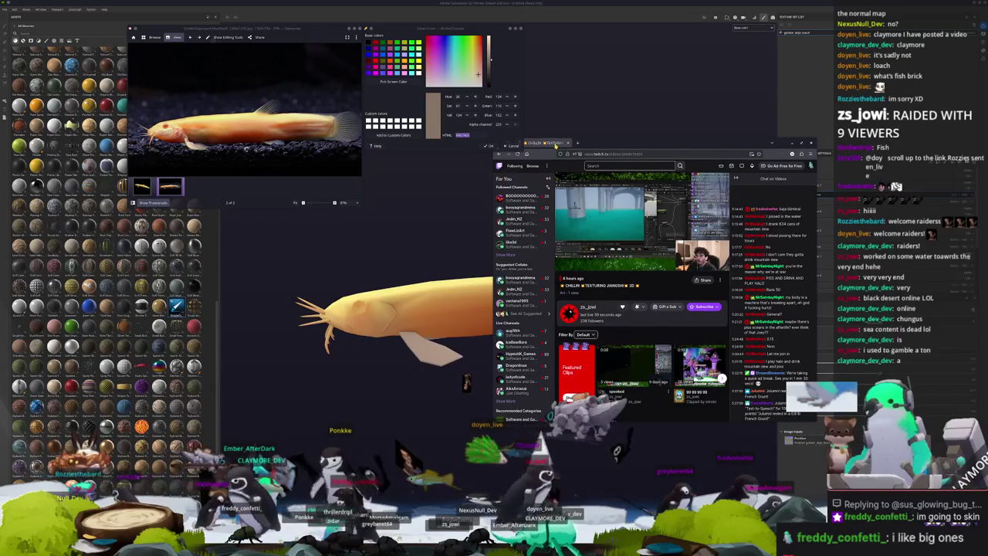
key("alt+Tab")
mouse_move(572, 193)
left_mouse_down("alt")
mouse_move(598, 257)
mouse_move(551, 252)
left_mouse_up("alt")
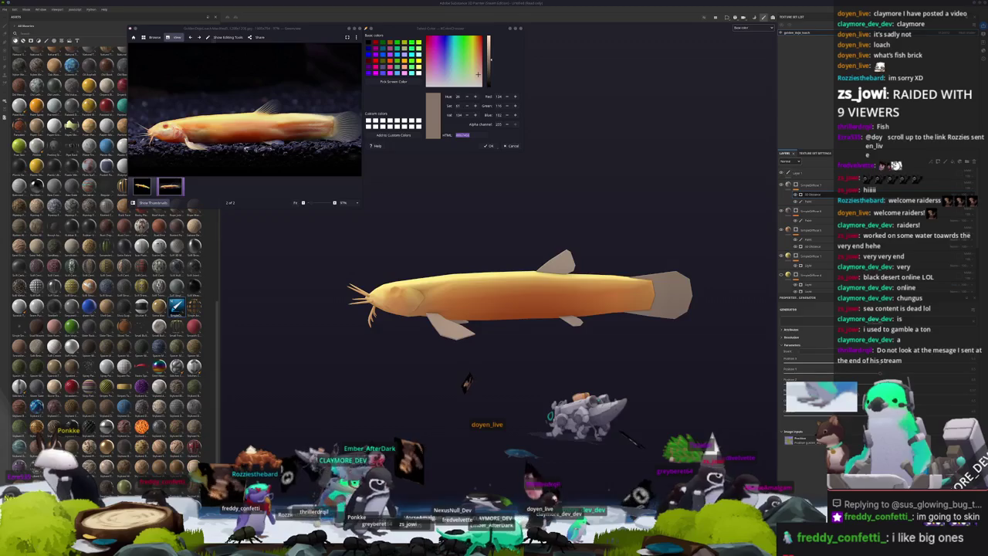
- Sample the fish's reddish-brown colour from the loach reference photo with Pick Screen Color
mouse_move(651, 255)
left_mouse_down("alt")
mouse_move(623, 224)
mouse_move(600, 248)
left_mouse_up("alt")
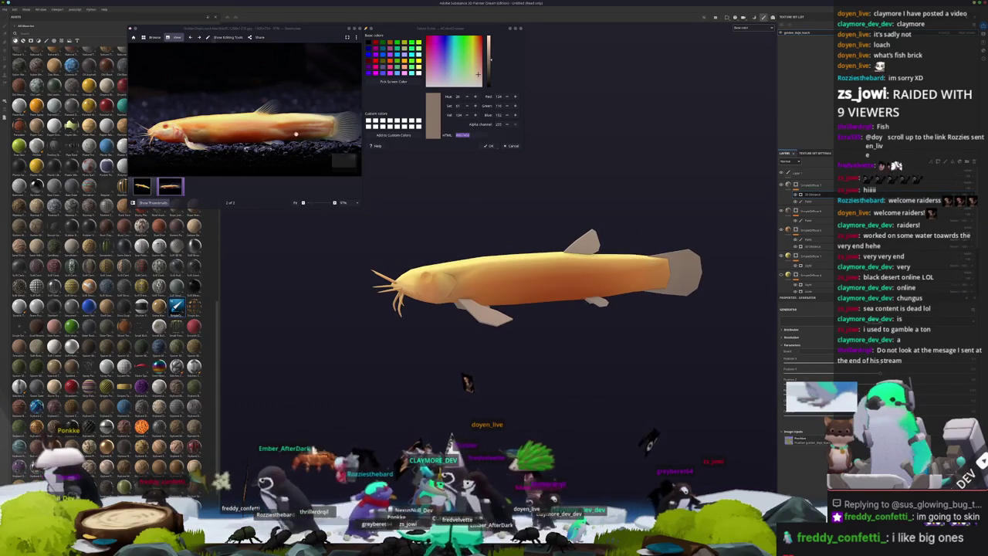
scroll(247, 137, "up", 3)
left_click(393, 81)
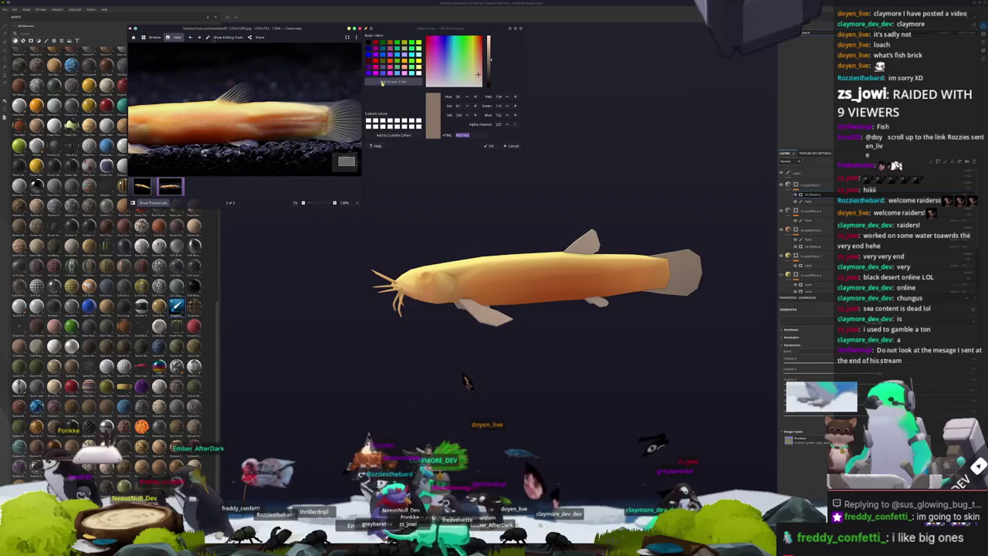
left_click(447, 272)
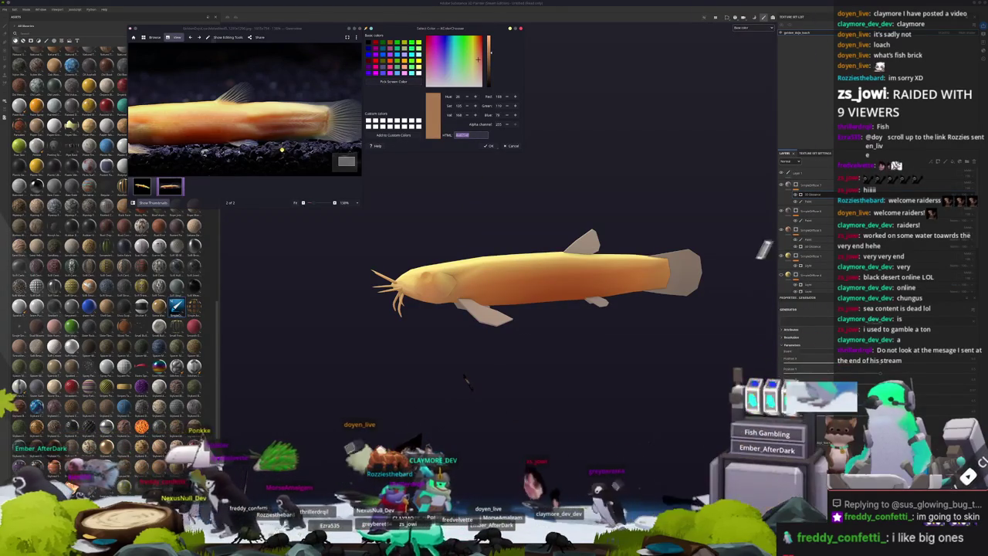
scroll(277, 147, "down", 3)
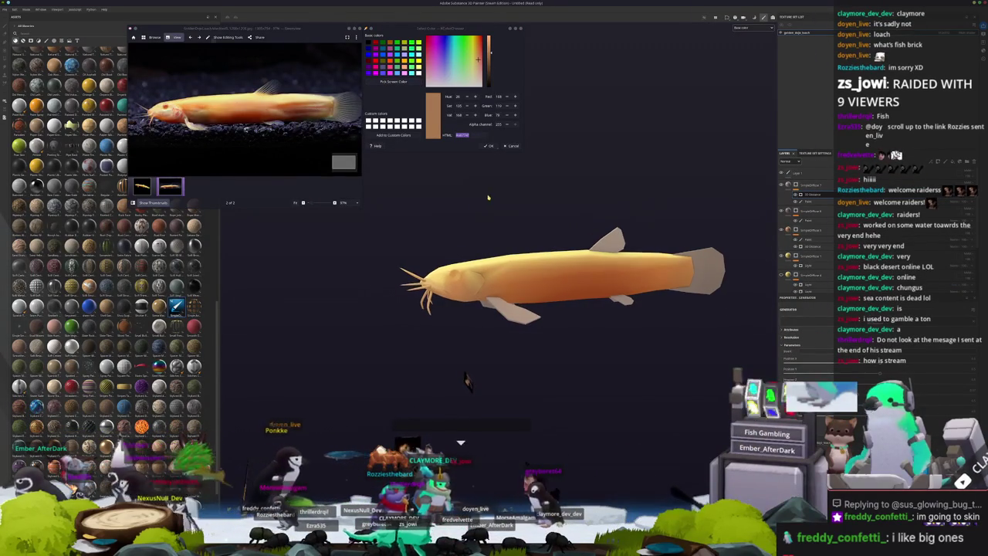
left_click_drag(465, 380, 467, 380, "alt")
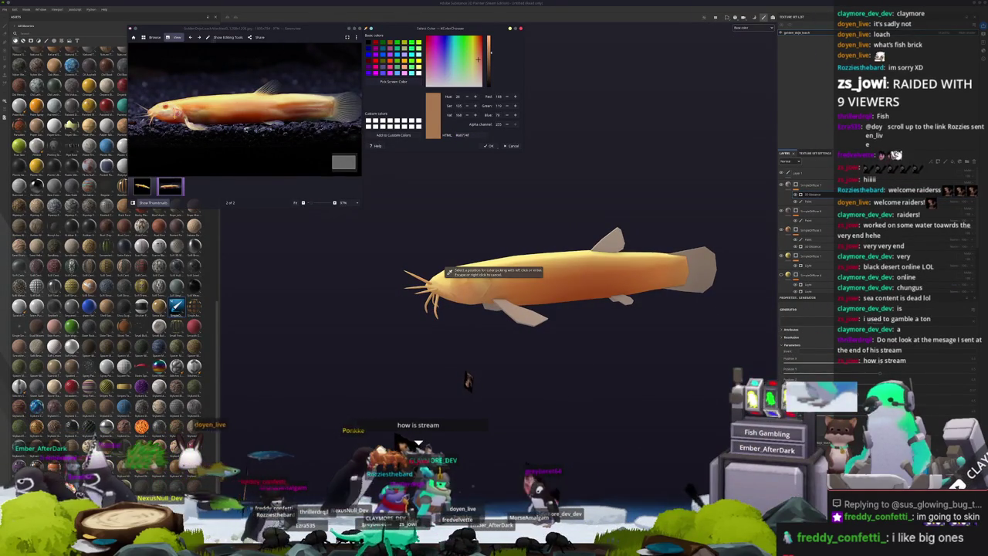
scroll(466, 379, "up", 2)
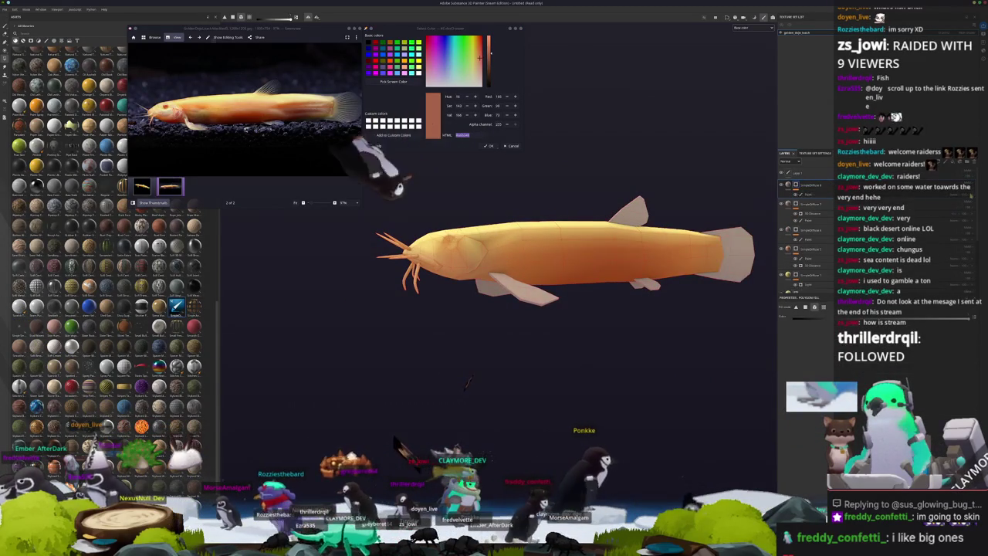
- Add new layers to the fish's layer stack
right_click(798, 184)
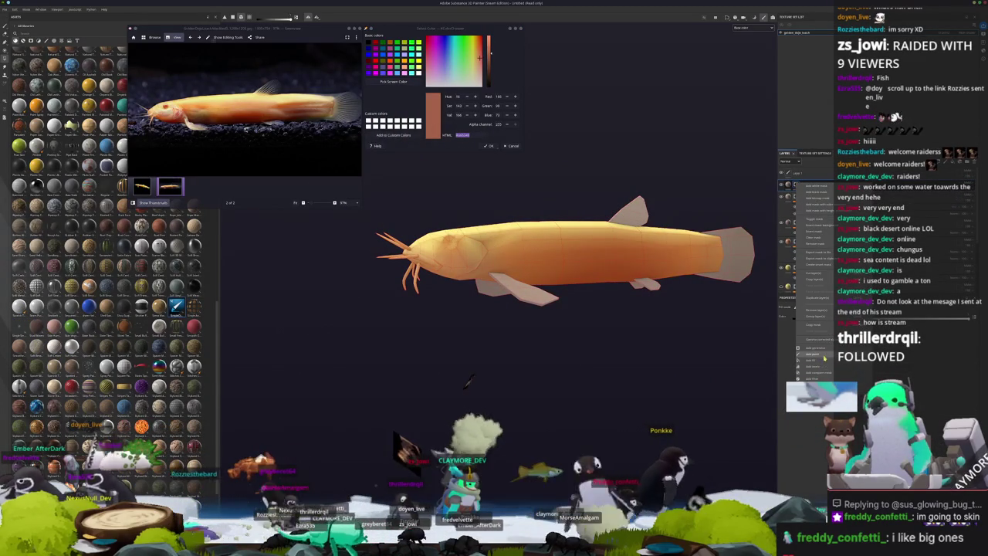
left_click(823, 357)
scroll(500, 346, "up", 2)
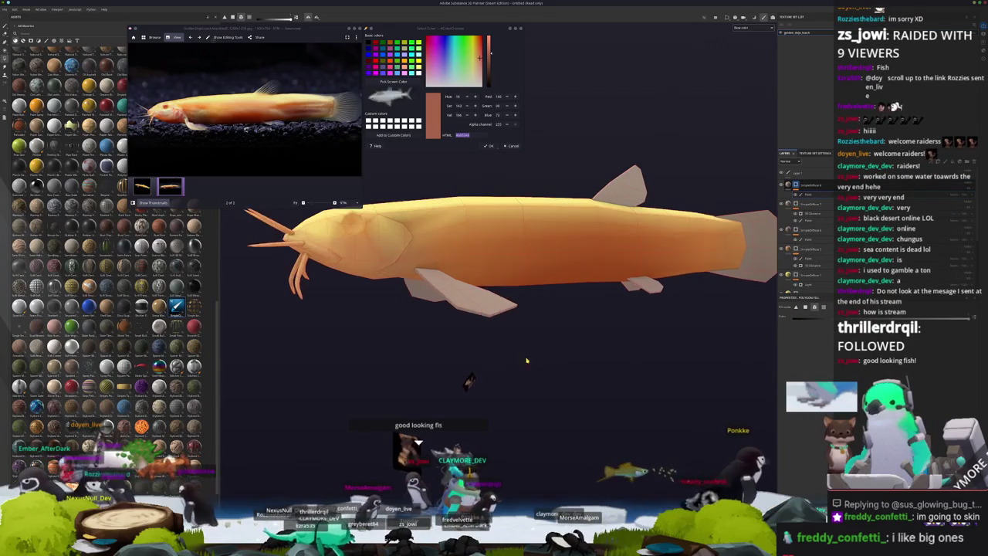
scroll(309, 332, "up", 2)
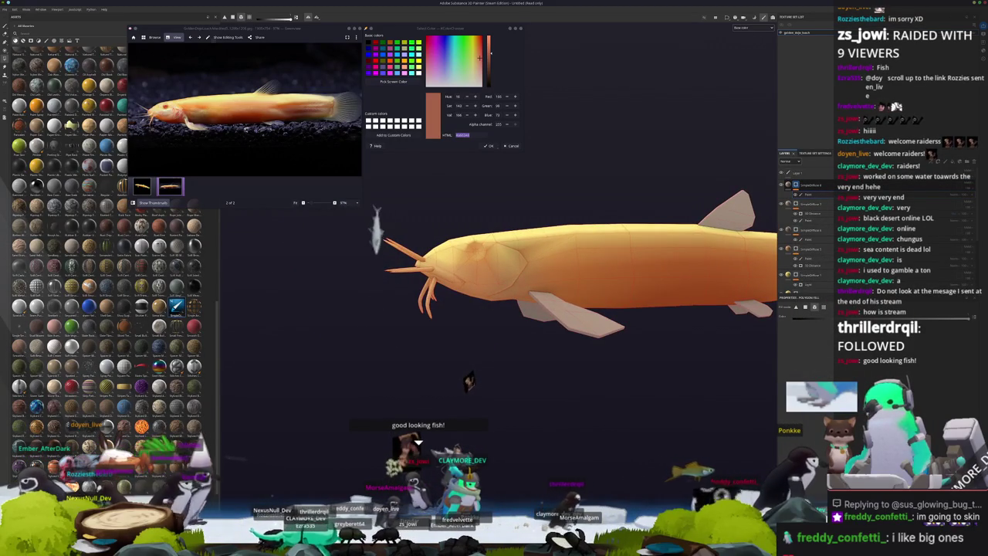
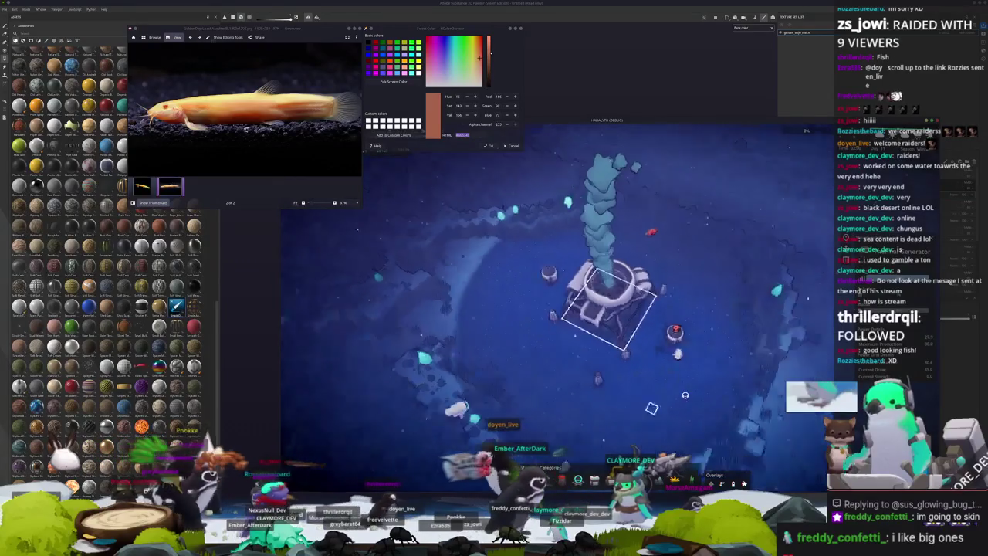
- Place a structure on the seafloor beside the smoking tower and view its two range circles
middle_click_drag(645, 388, 480, 386)
scroll(481, 386, "up", 2)
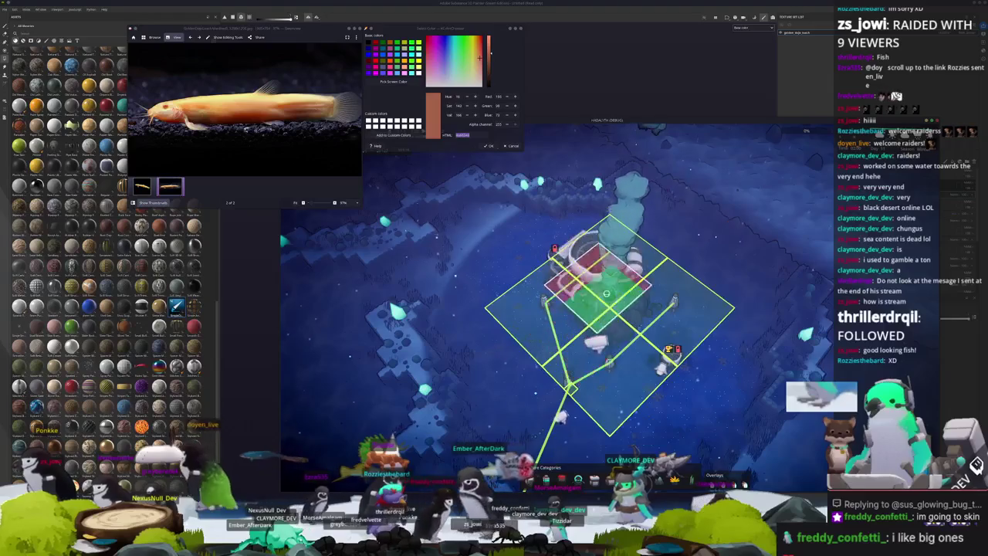
left_click(603, 321)
scroll(532, 379, "down", 2)
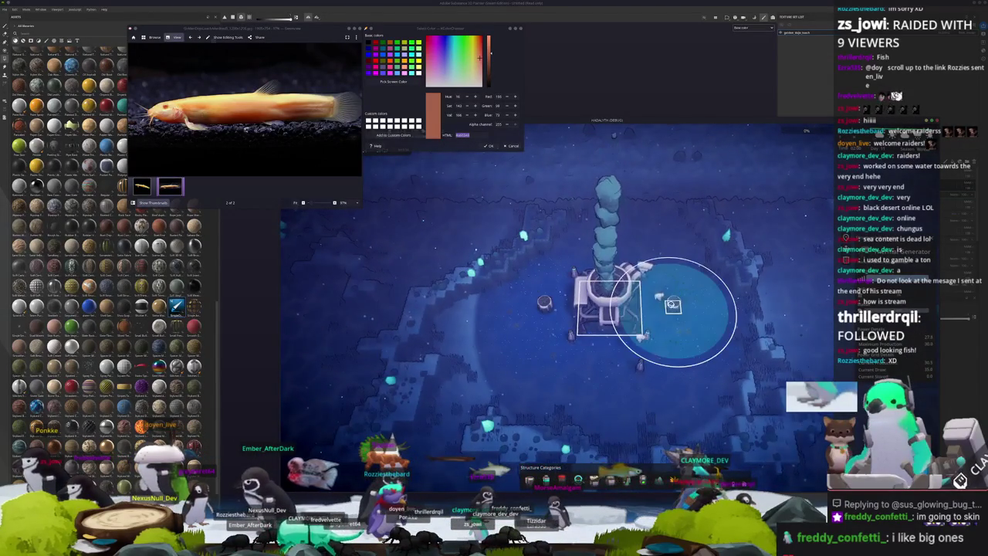
scroll(666, 324, "up", 2)
scroll(664, 353, "down", 1)
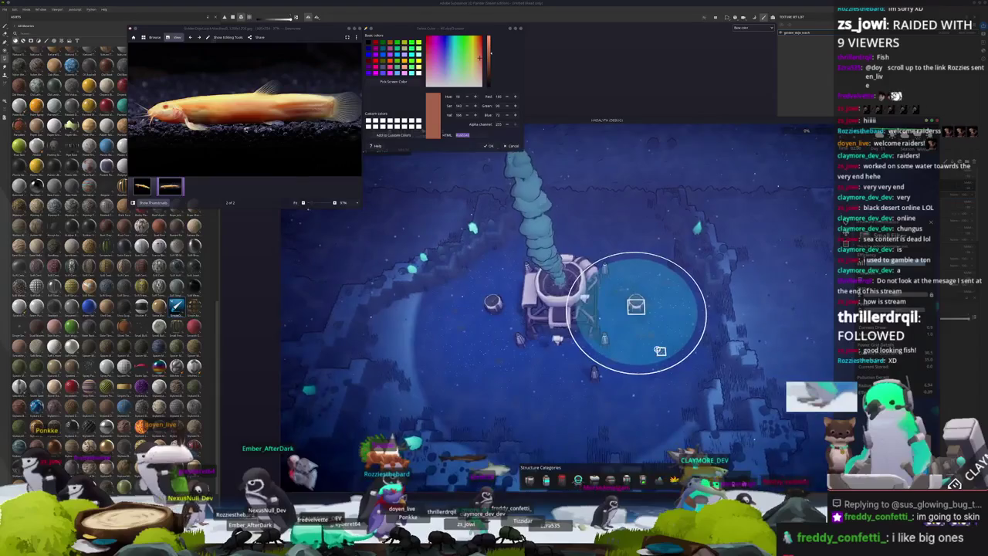
scroll(662, 351, "down", 2)
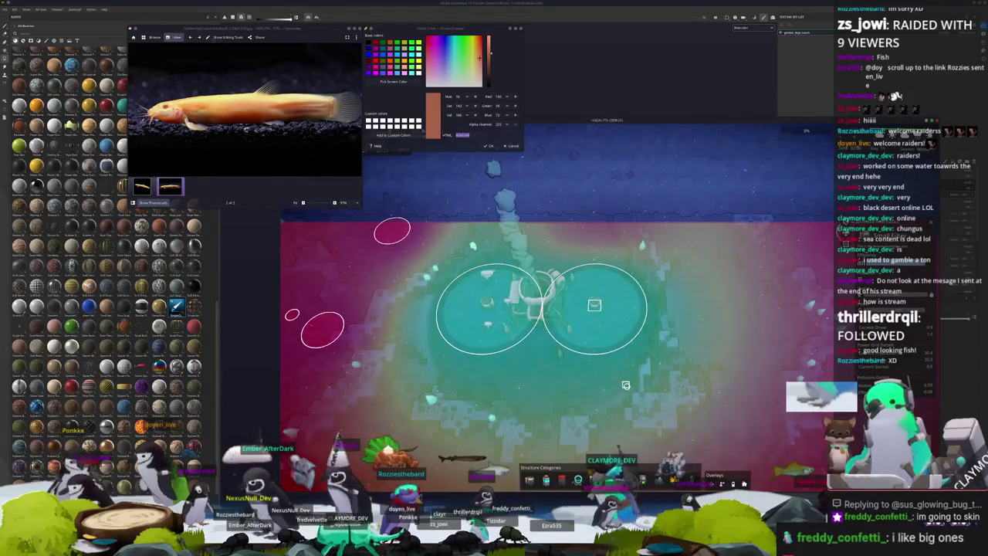
- Survey the magenta coverage area right of the tower, then hide the range overlay
key("d")
key("w")
key("d")
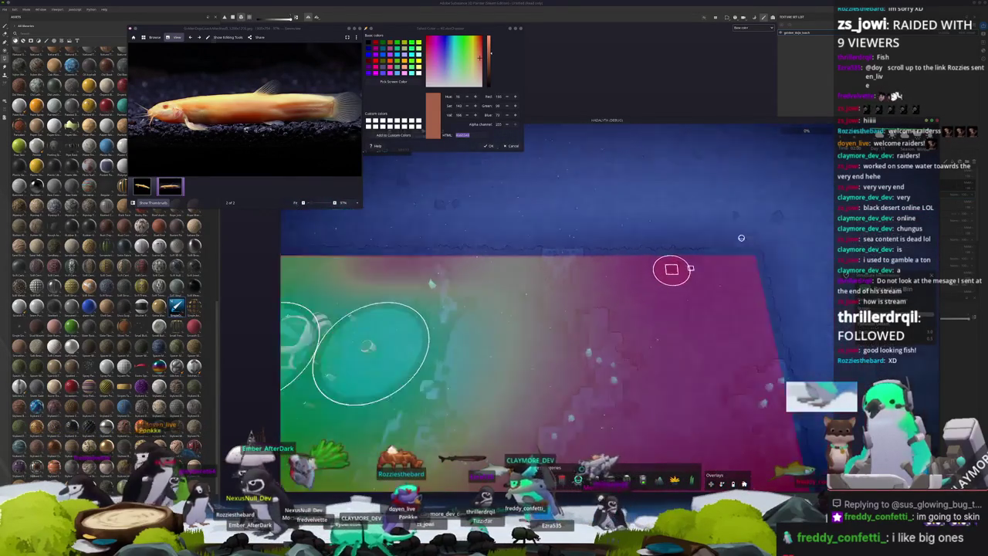
scroll(622, 356, "up", 1)
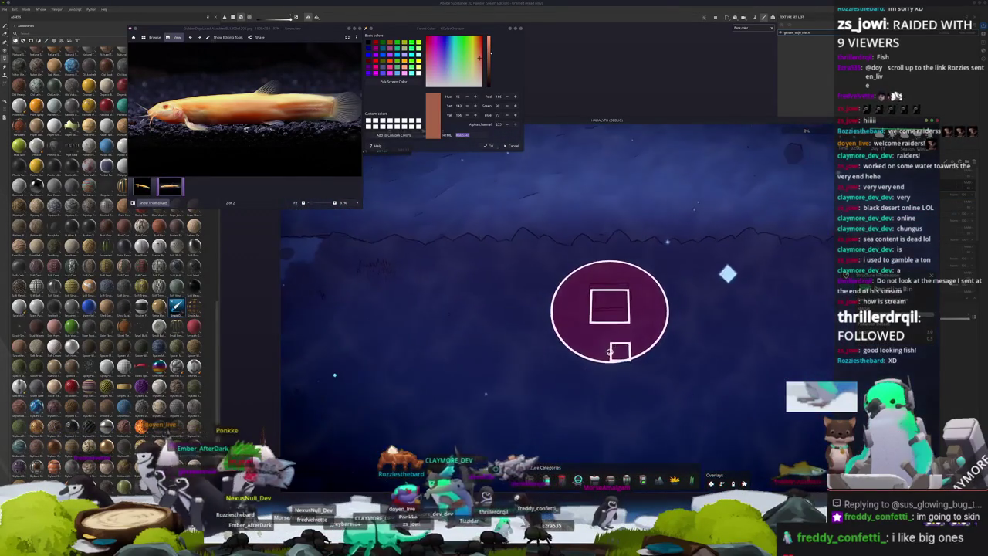
scroll(618, 357, "down", 1)
scroll(616, 357, "down", 1)
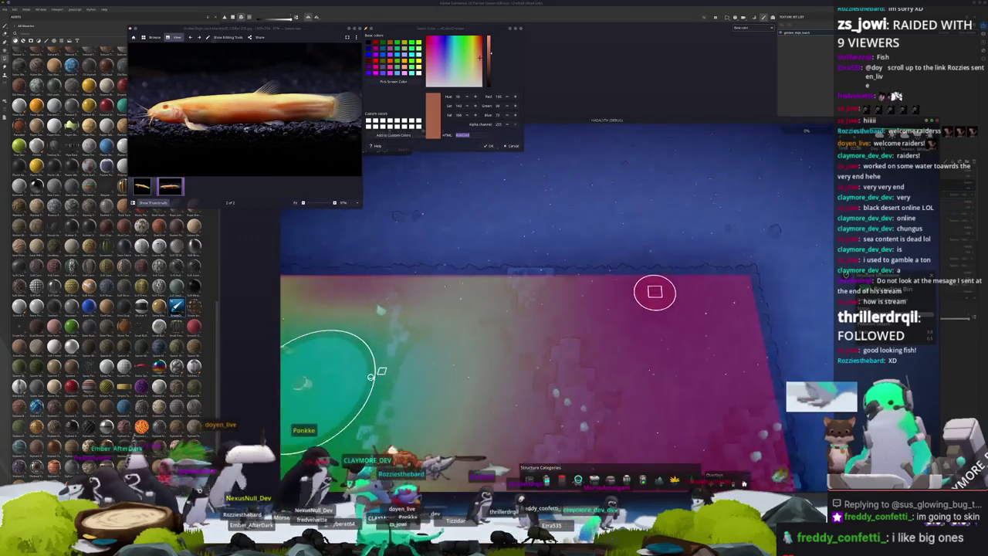
scroll(444, 379, "up", 2)
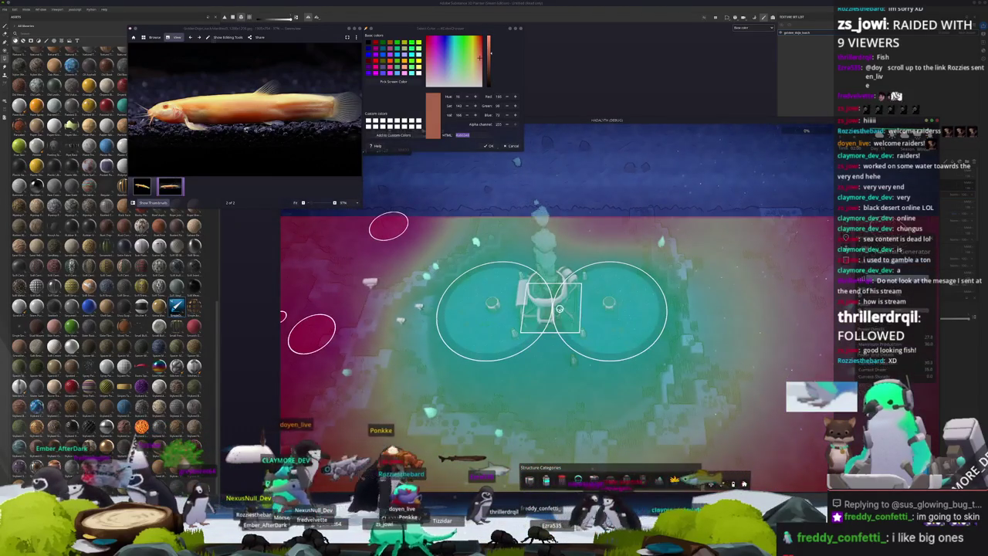
key("a")
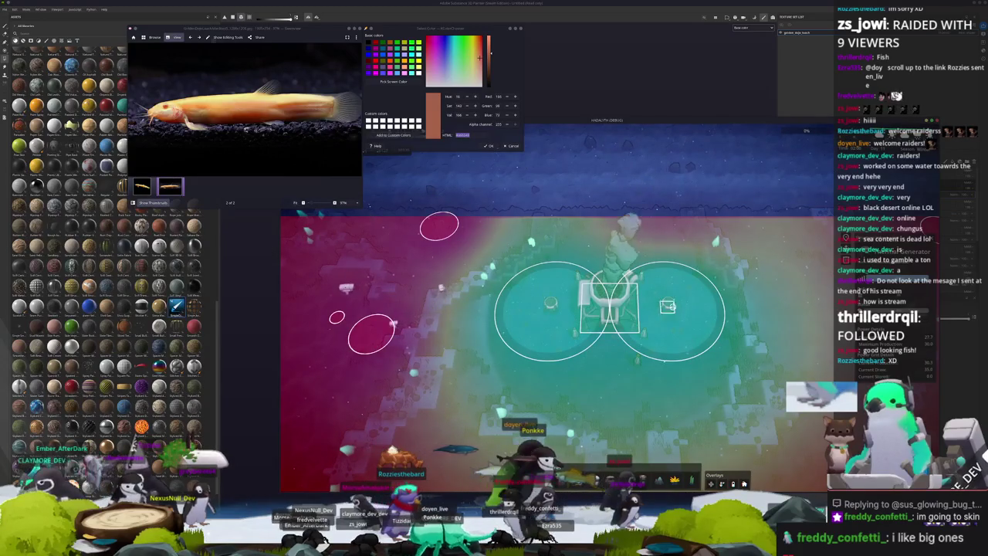
scroll(638, 317, "down", 1)
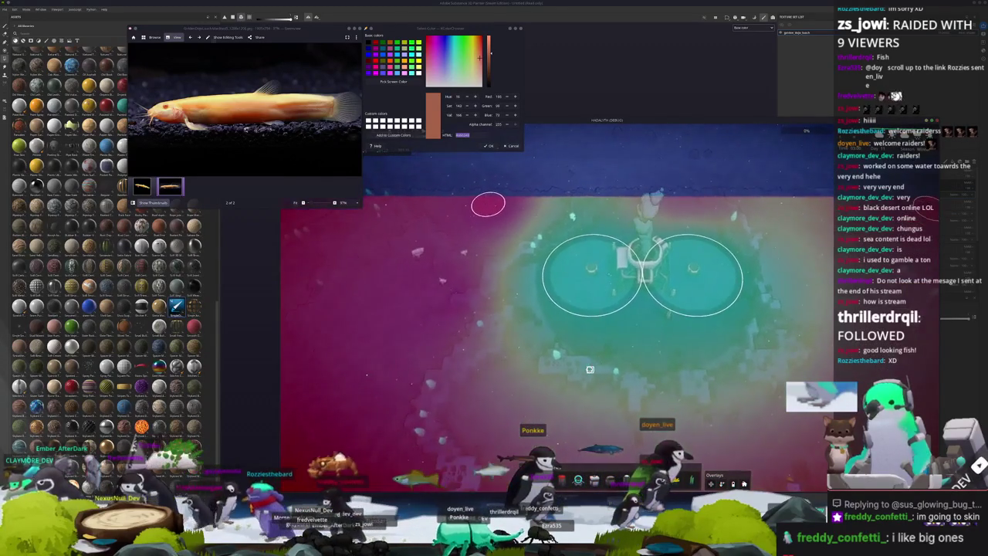
key("Escape")
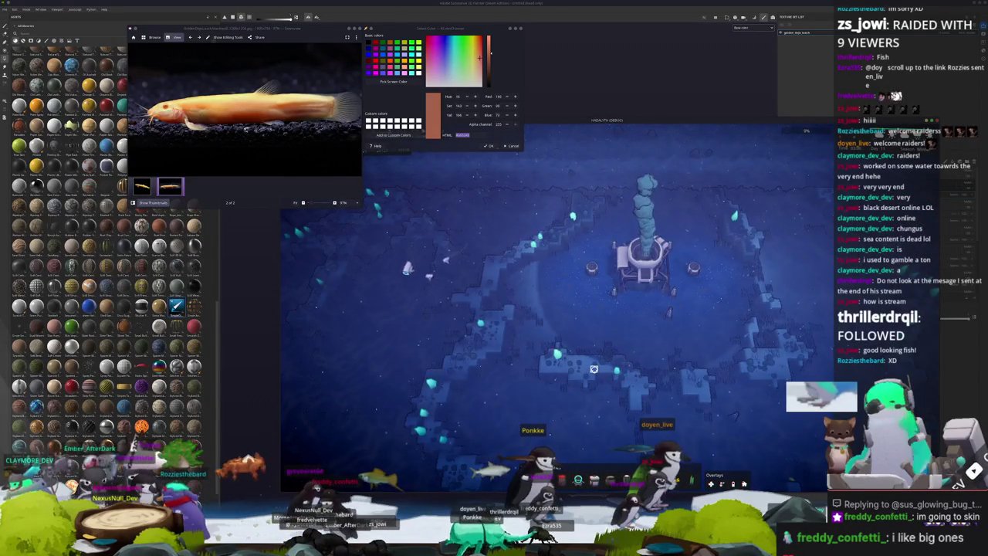
- Jump the view to the main base, select and deselect the garden plot, and dismiss OBS
key("h")
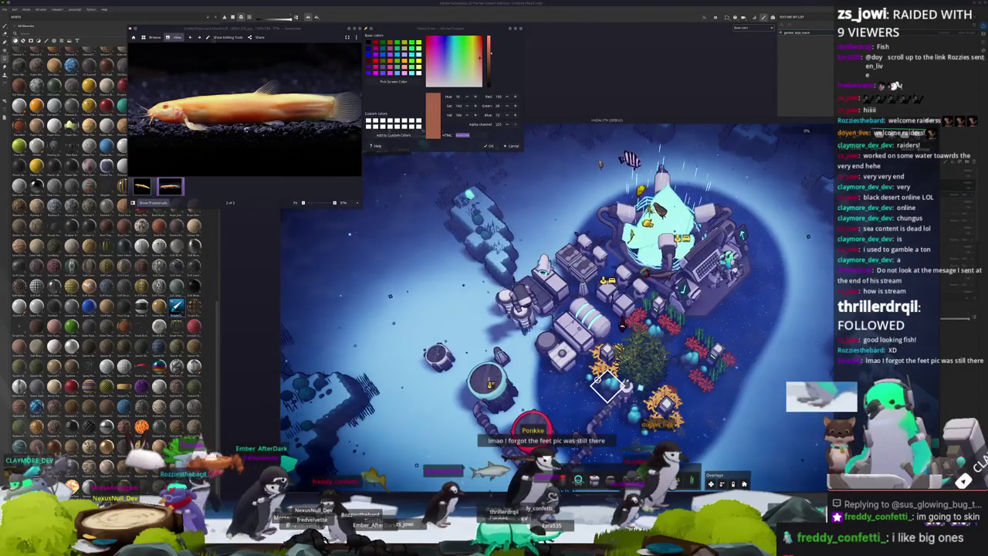
left_click(606, 386)
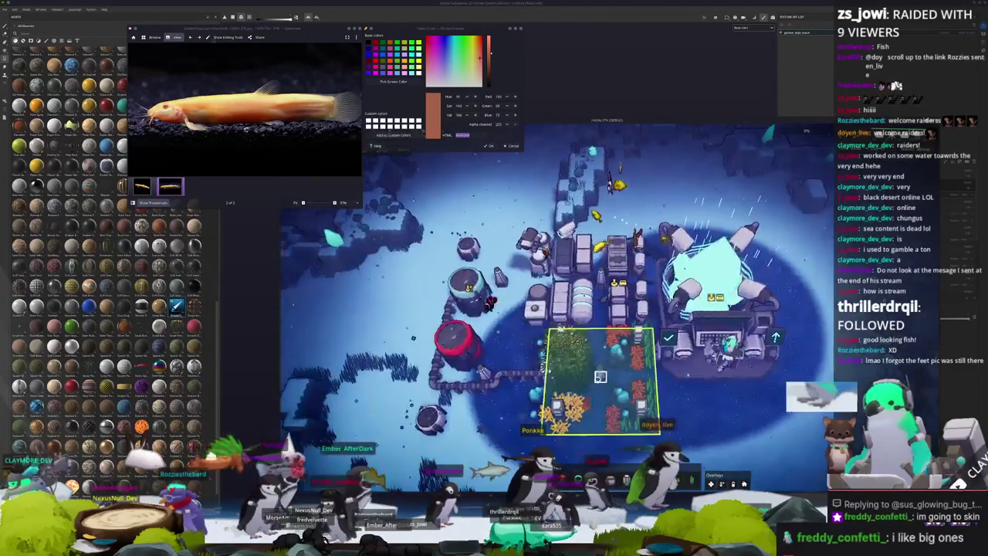
right_click(600, 377)
key("alt+Tab")
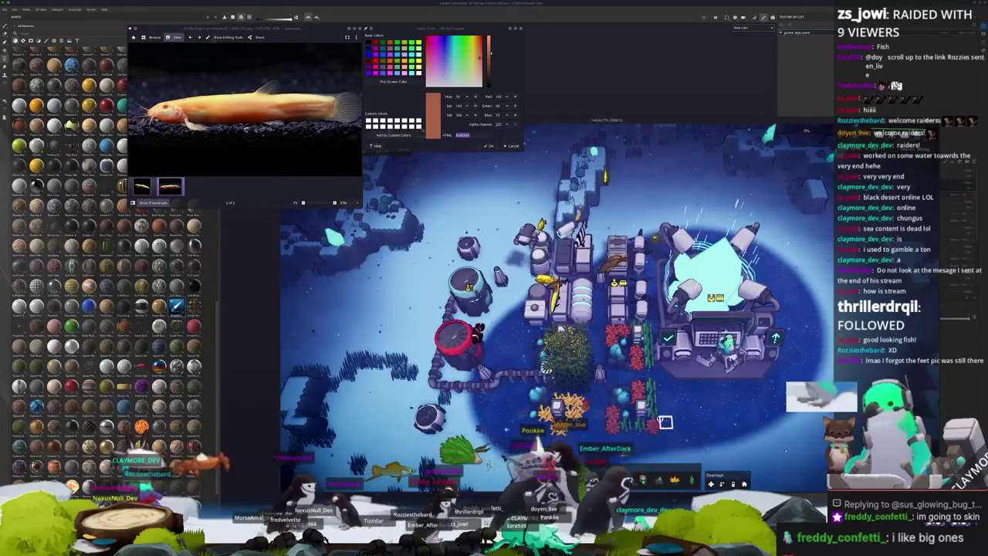
left_click(643, 377)
- Zoom out over the base and shift the game window to reveal the drone and fish counts
scroll(587, 386, "down", 3)
scroll(538, 399, "up", 3)
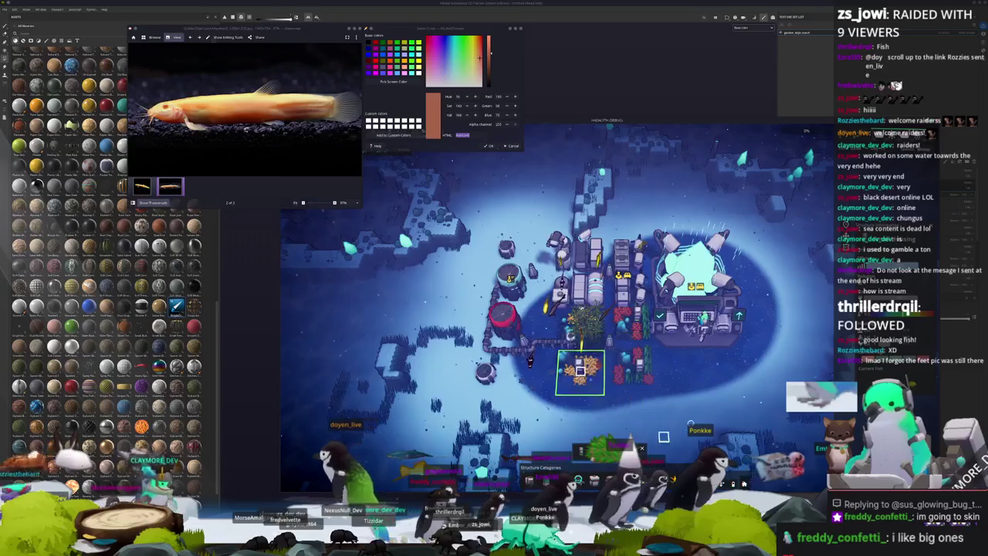
scroll(603, 386, "down", 2)
scroll(643, 405, "down", 2)
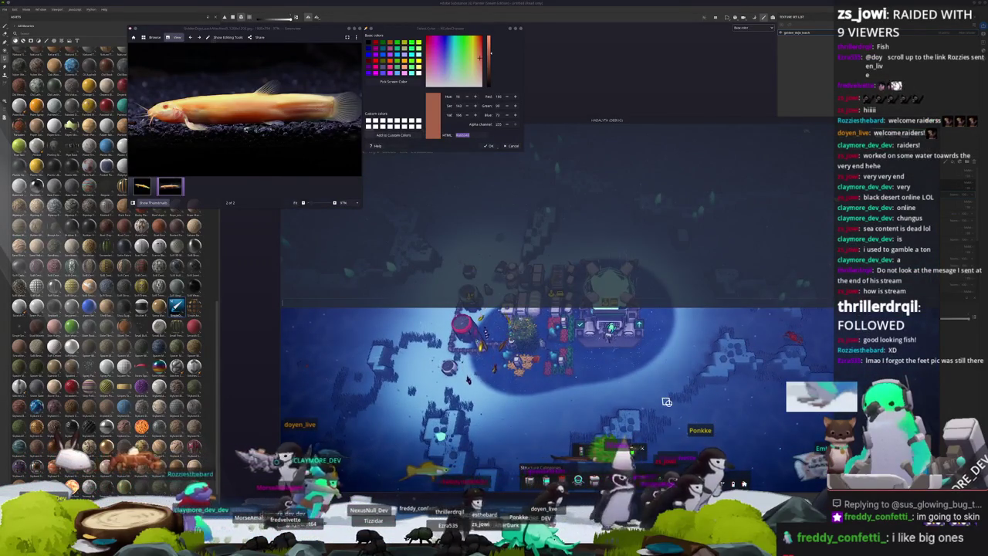
left_click_drag(633, 123, 662, 152)
key("w")
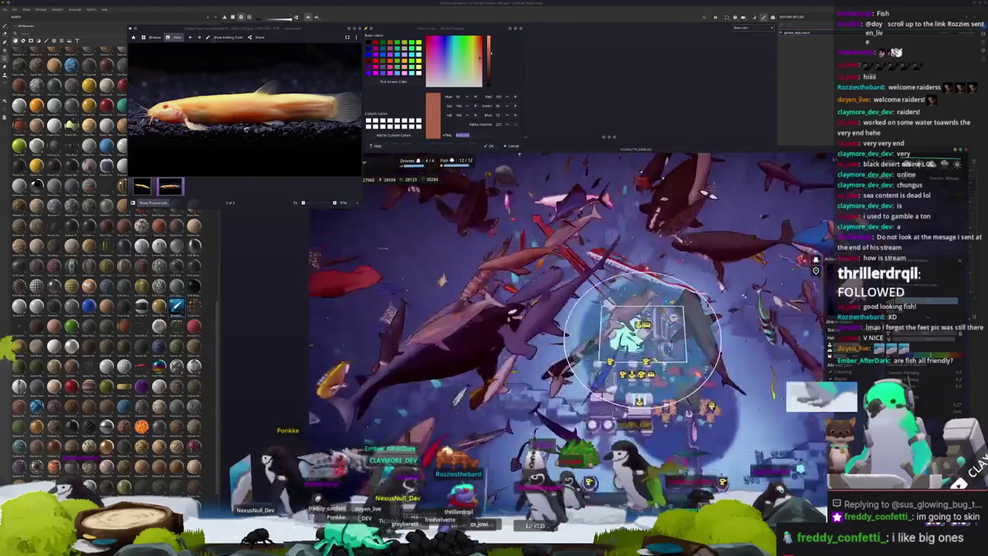
- Clear the fish swarm via the developer console, then deploy into the mission
key("grave")
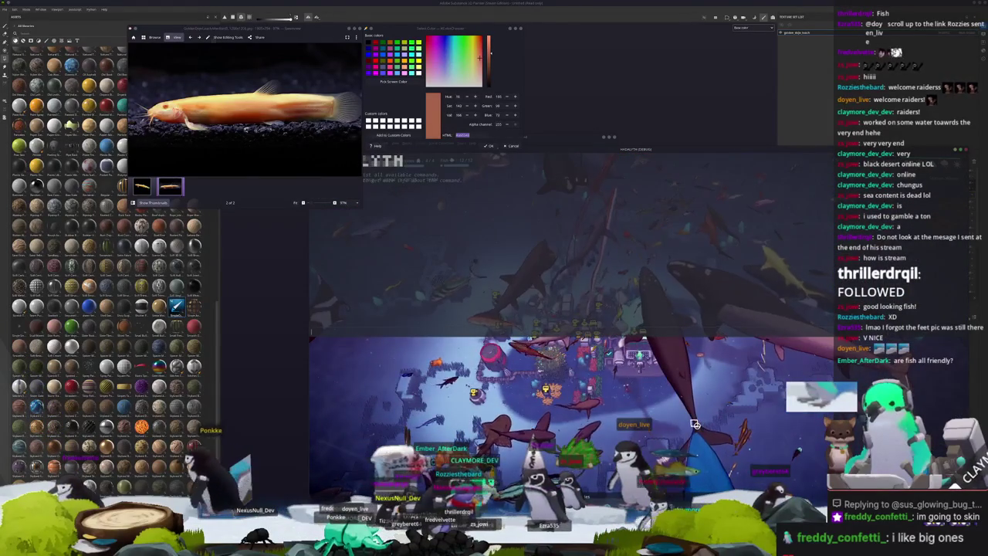
type("fish kill")
key("grave")
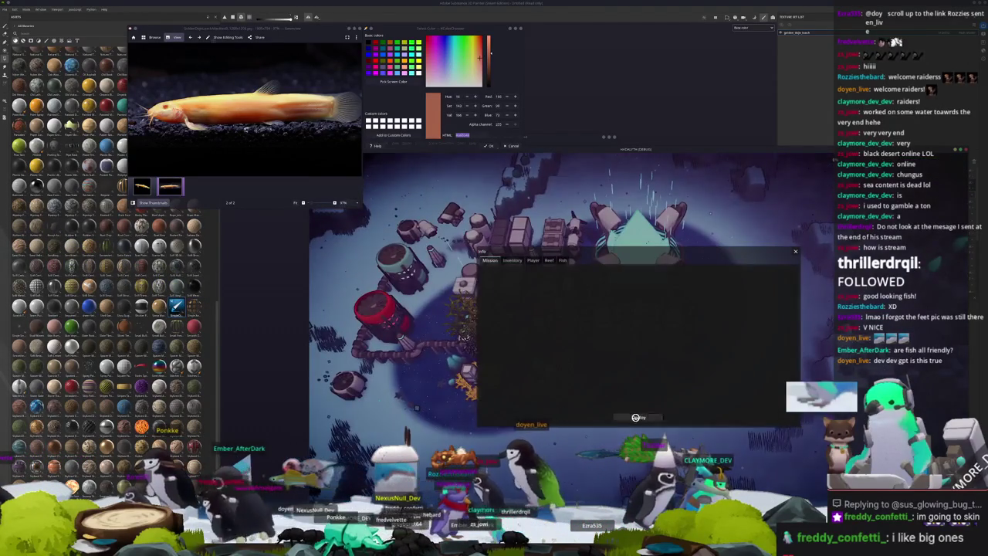
left_click(624, 408)
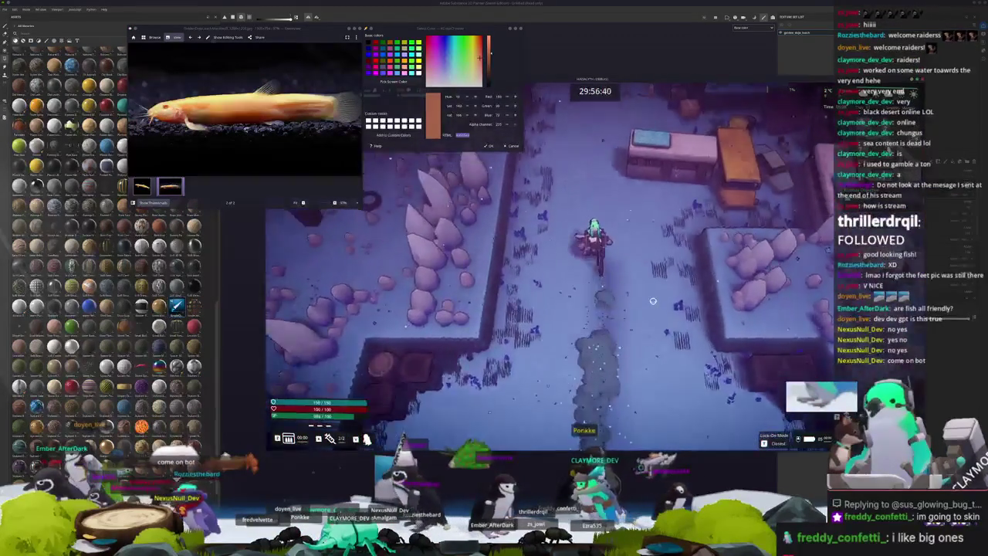
- Check the Sabotage objective and room map in the Info panel, then close it
key("Tab")
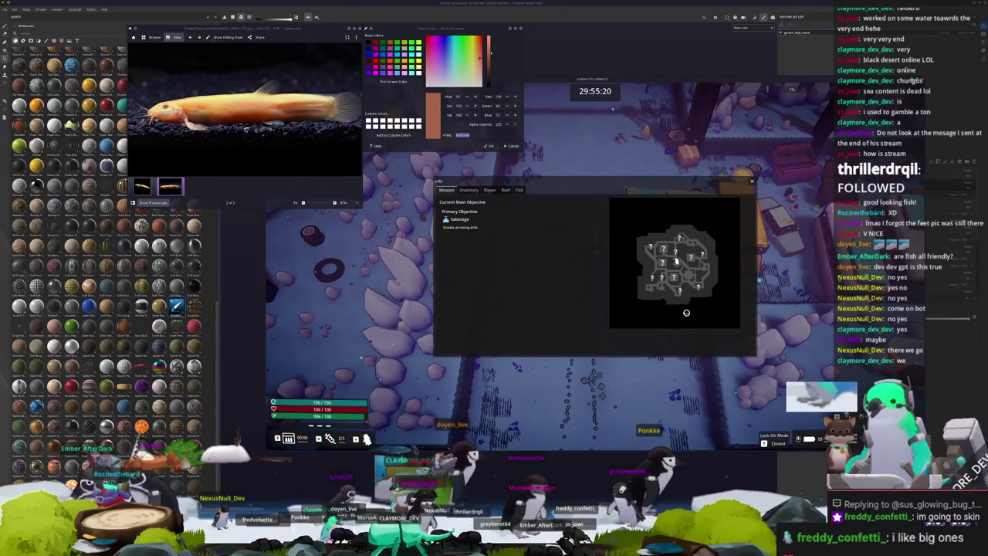
key("Escape")
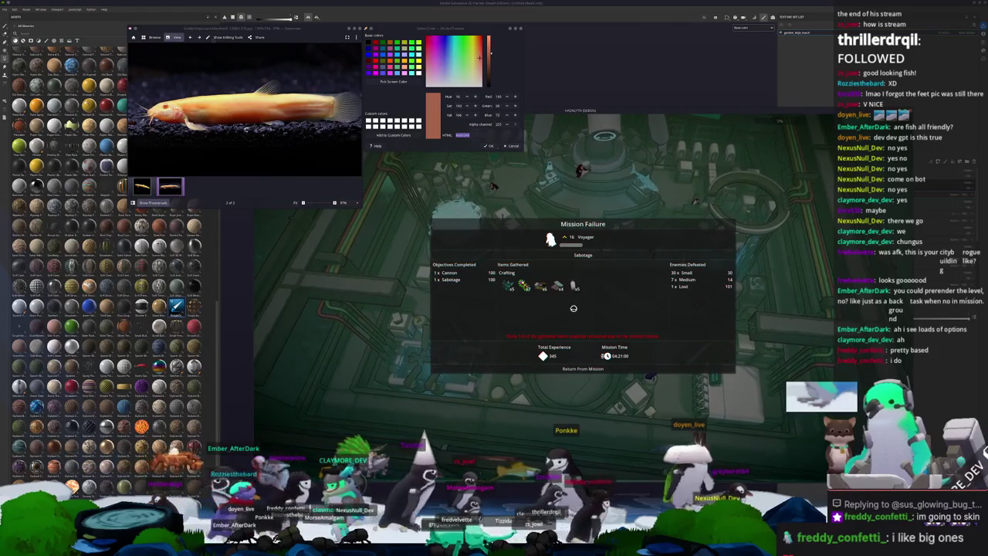
- Return from the failed mission to the hub with the Info and Pause menus closed
left_click(567, 368)
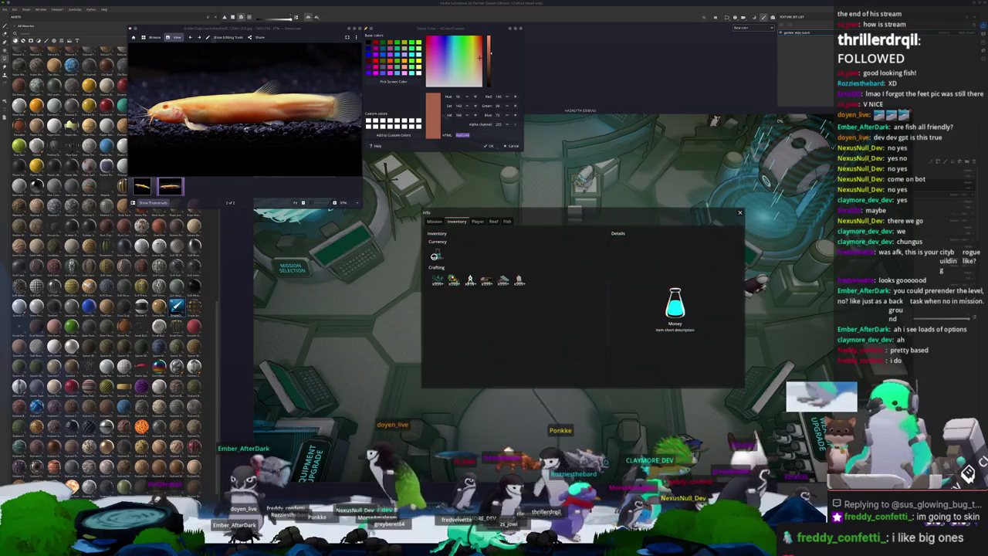
key("Escape")
key("Escape")
left_click(573, 285)
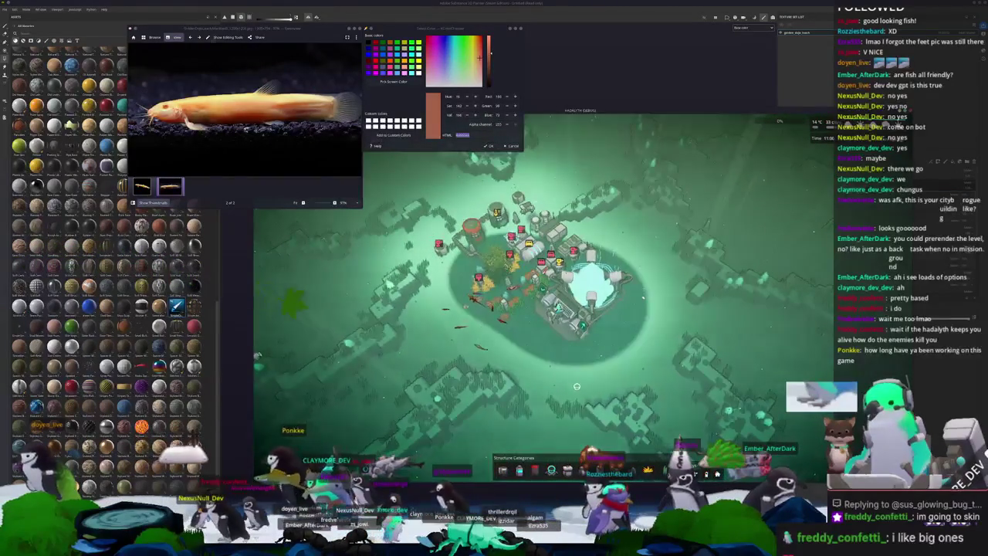
key("alt+Tab")
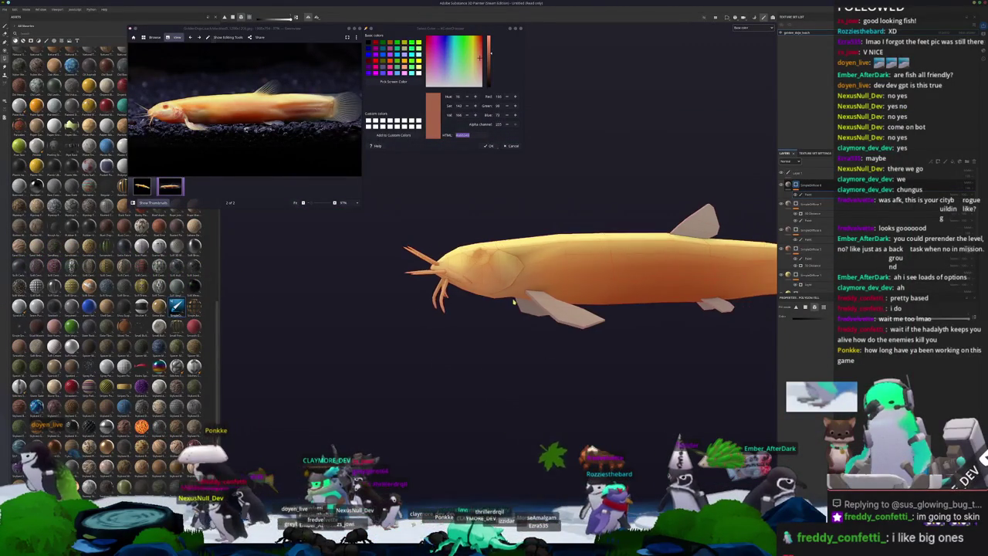
- Inspect the fill layers near the top of the stack and orbit around the fish head
scroll(513, 301, "up", 3)
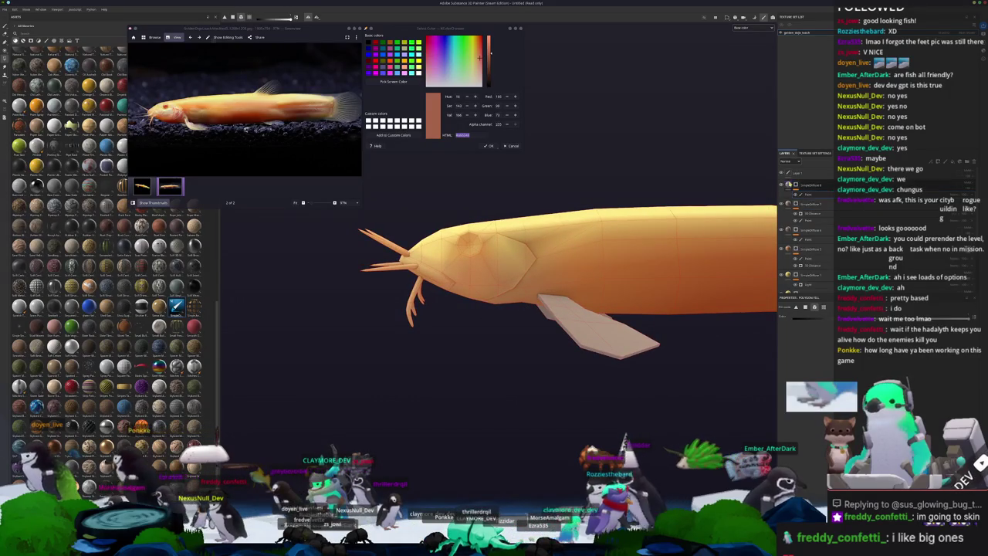
left_click(803, 187)
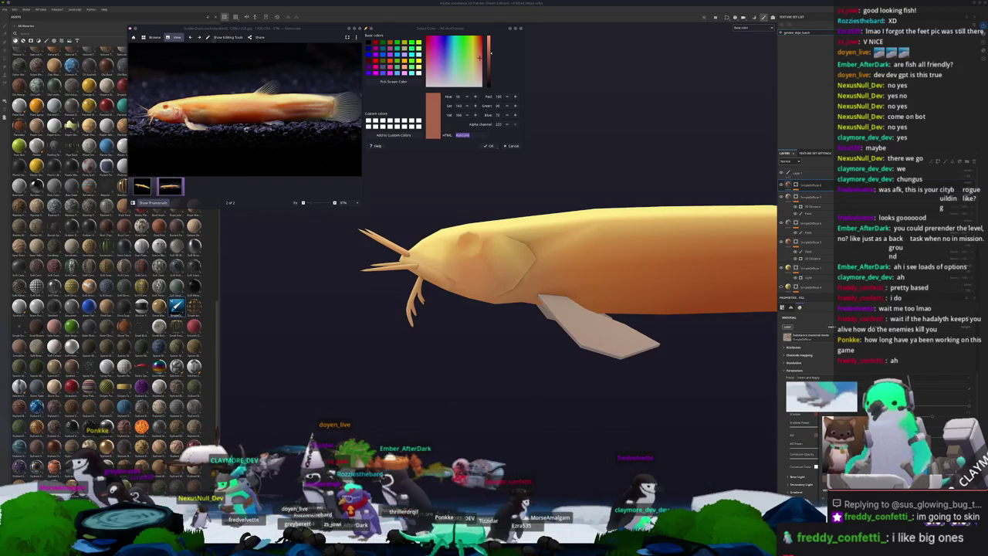
left_click(811, 193)
scroll(814, 198, "down", 1)
left_click_drag(773, 224, 744, 228, "alt")
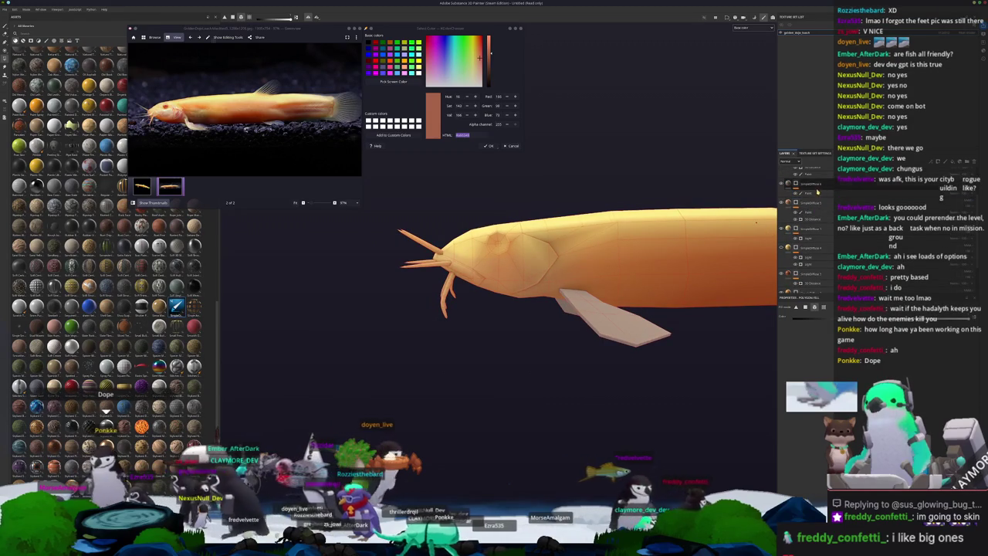
scroll(817, 193, "up", 1)
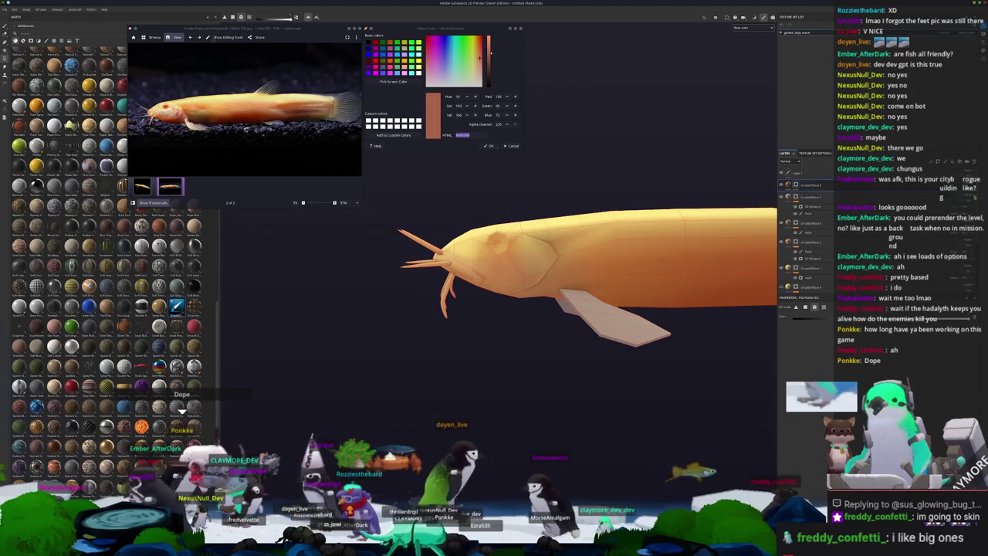
- Add a new paint layer above the top layer of the catfish's stack
right_click(798, 185)
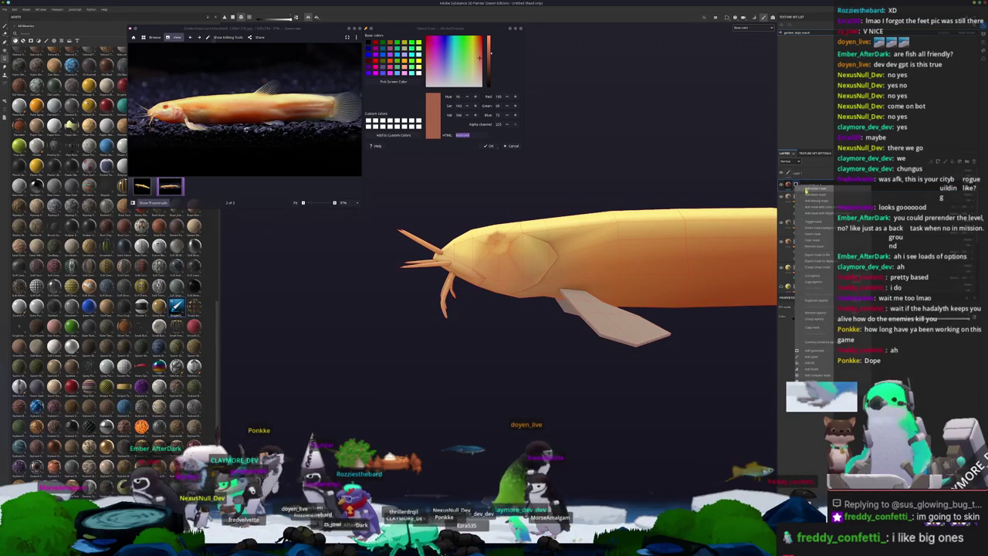
left_click(822, 360)
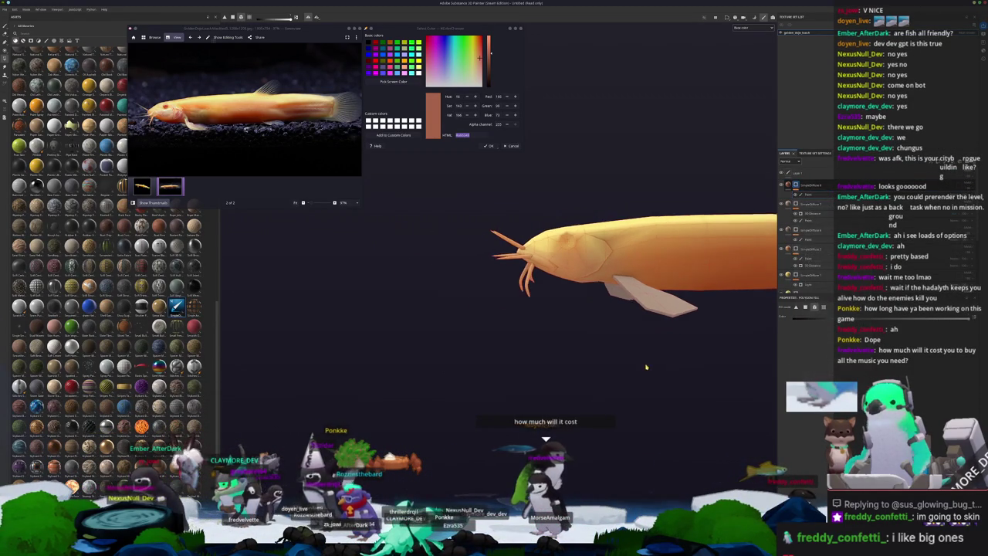
scroll(545, 369, "up", 3)
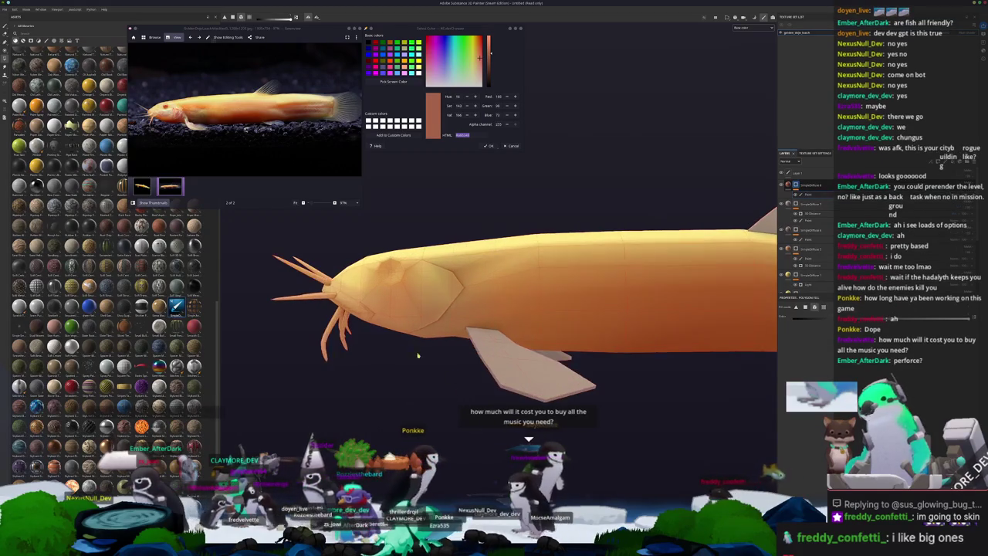
scroll(466, 363, "up", 2)
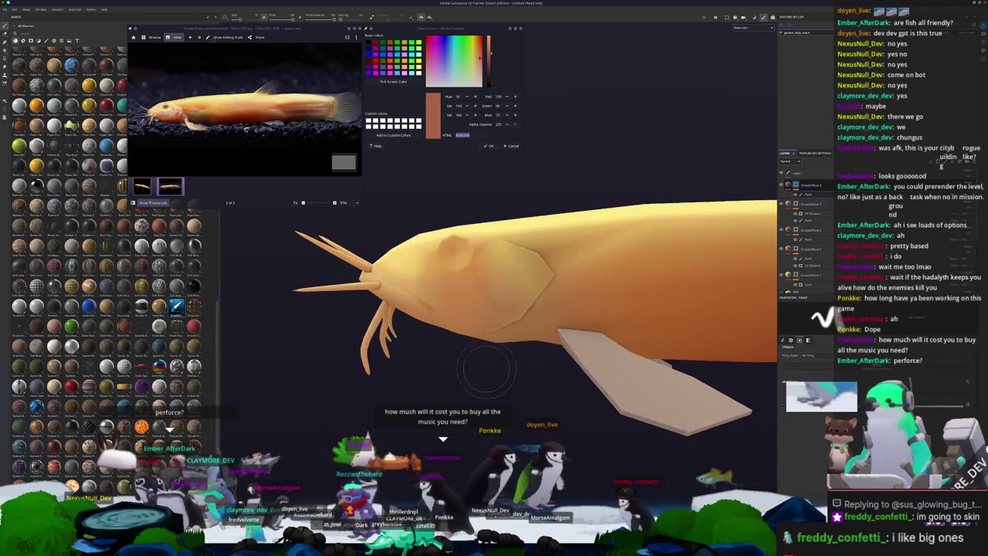
- Brush a reddish blush over the catfish's cheek behind the barbels
scroll(475, 344, "up", 2)
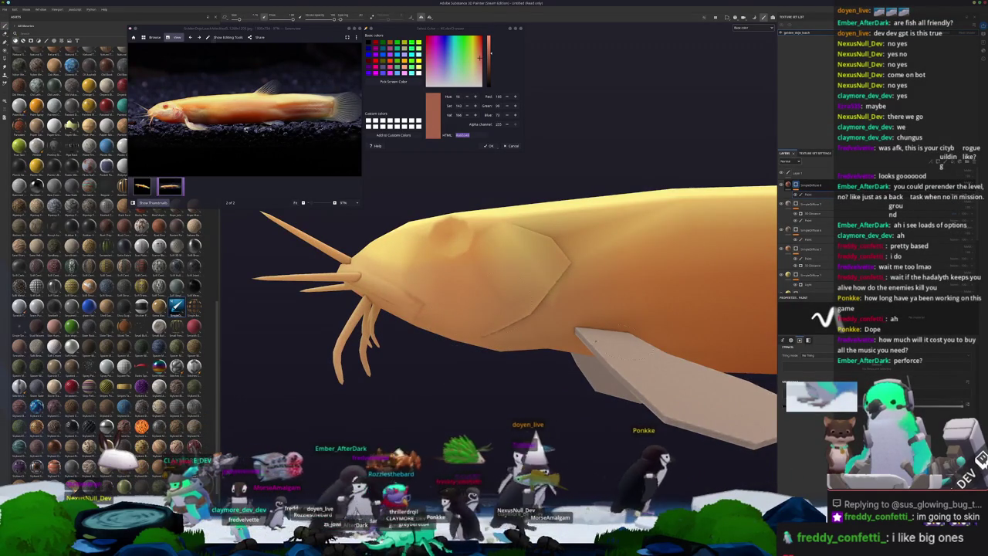
scroll(476, 344, "up", 1)
mouse_move(471, 340)
left_mouse_down()
mouse_move(510, 262)
mouse_move(475, 344)
mouse_move(533, 301)
left_mouse_up()
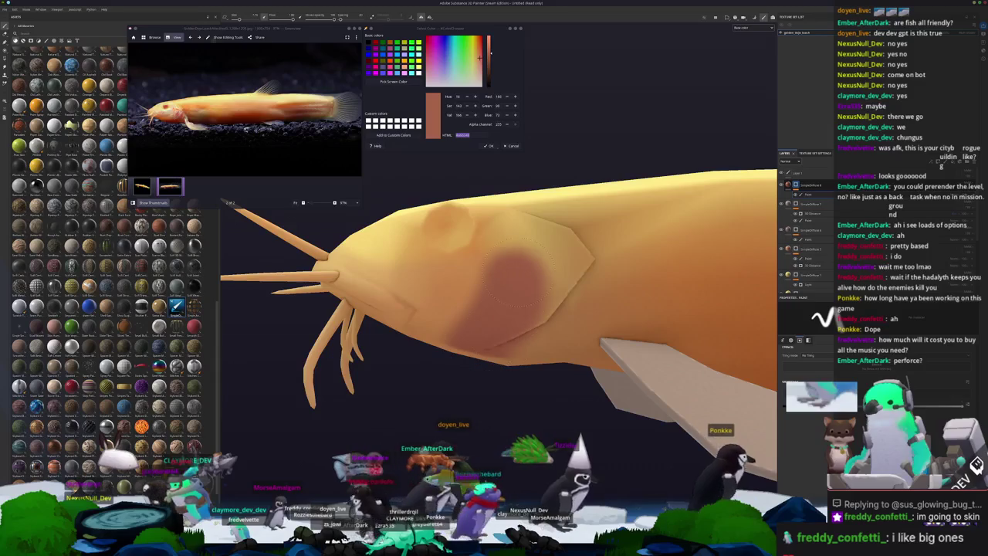
left_click_drag(517, 255, 541, 270)
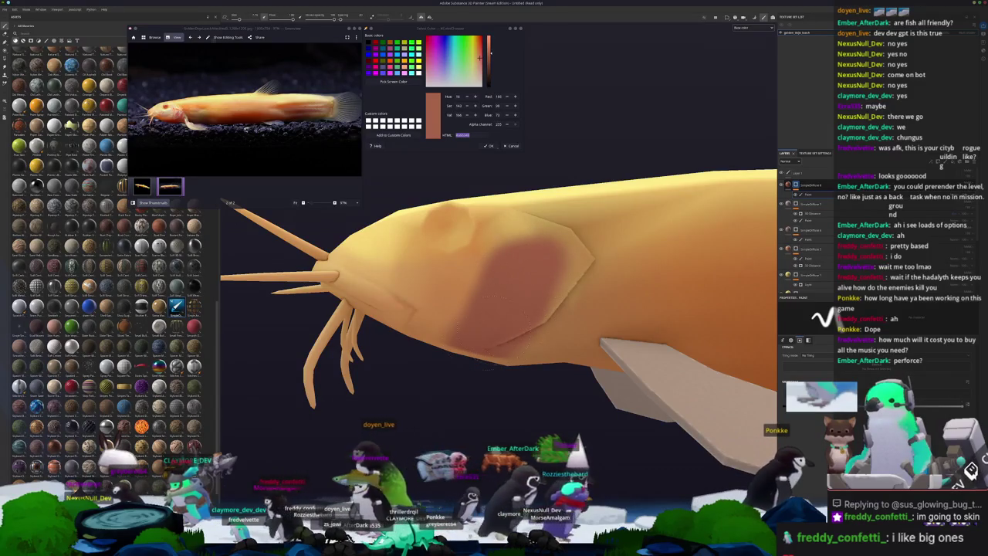
mouse_move(479, 367)
left_mouse_down("alt")
mouse_move(464, 363)
mouse_move(491, 347)
left_mouse_up("alt")
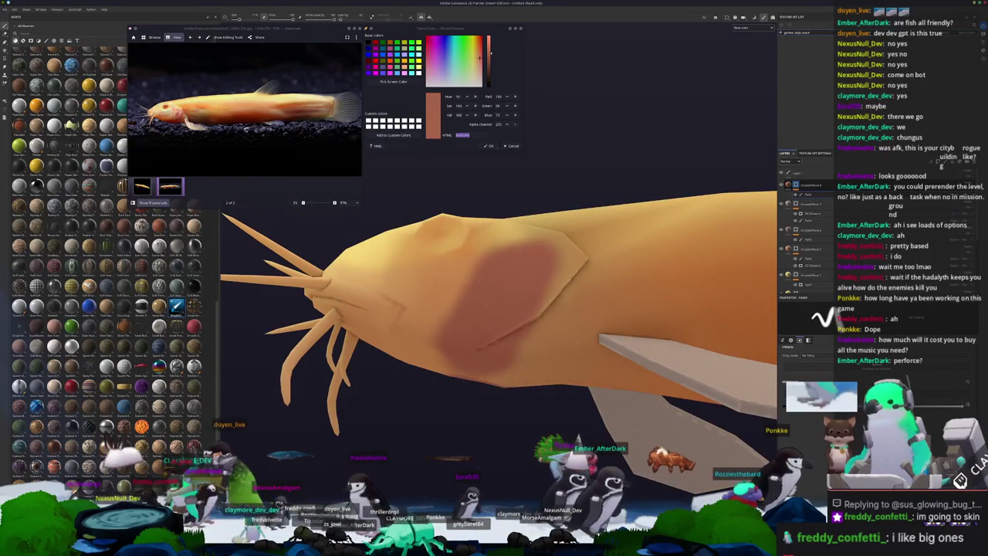
scroll(491, 316, "down", 2)
scroll(494, 317, "down", 2)
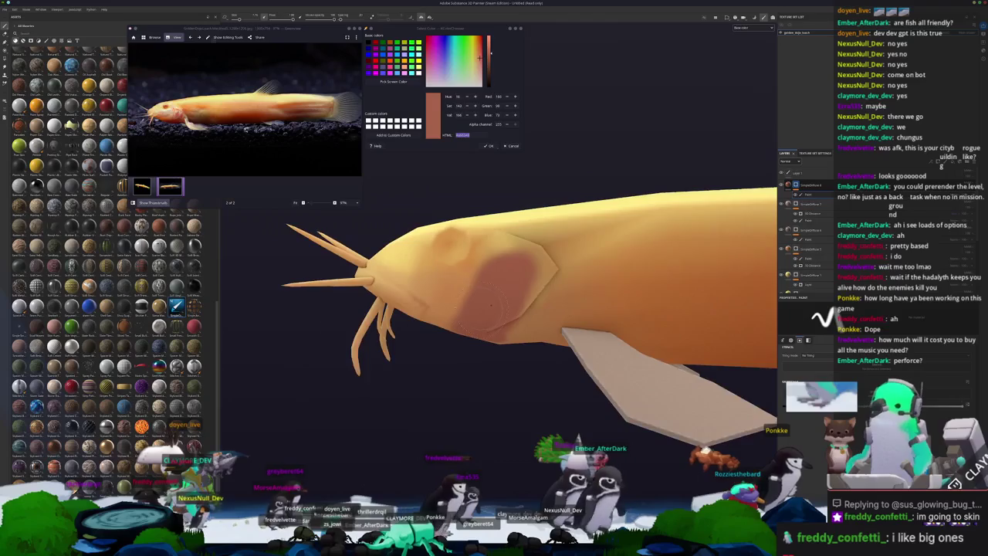
scroll(502, 321, "down", 2)
scroll(509, 324, "down", 1)
scroll(521, 312, "up", 1)
scroll(552, 282, "up", 2)
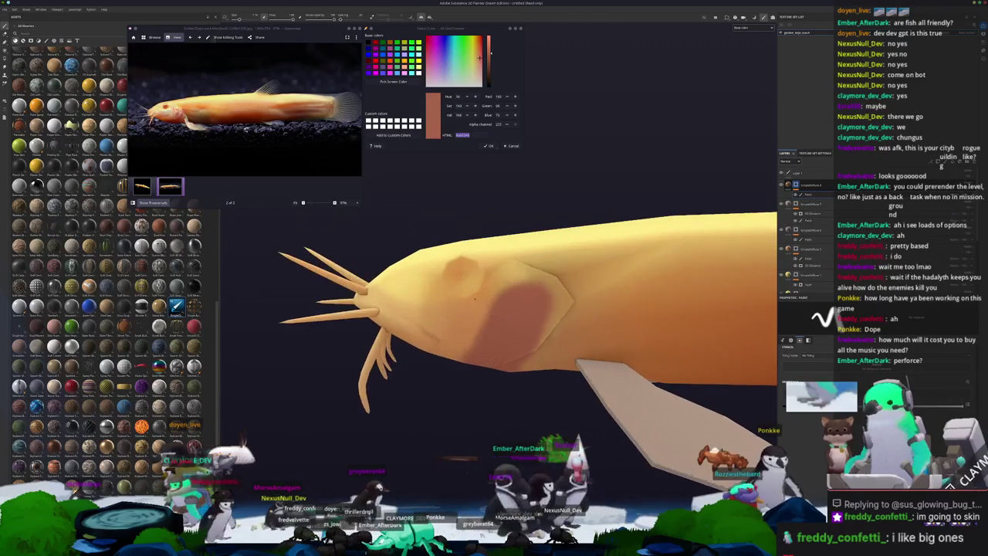
- Select a fill layer in the stack and bring up the top layer's options
left_click(806, 243)
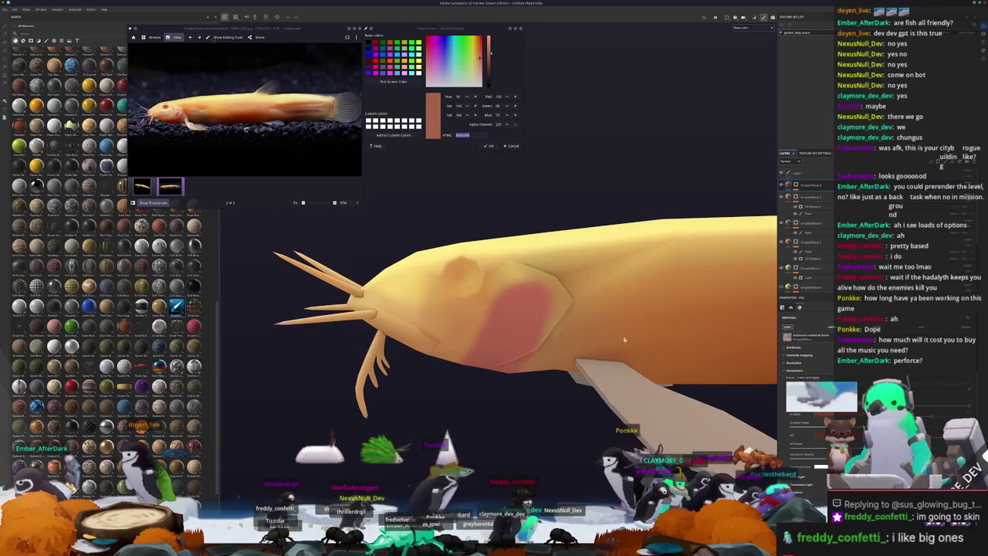
scroll(625, 338, "down", 1)
scroll(625, 338, "down", 1)
scroll(625, 339, "down", 1)
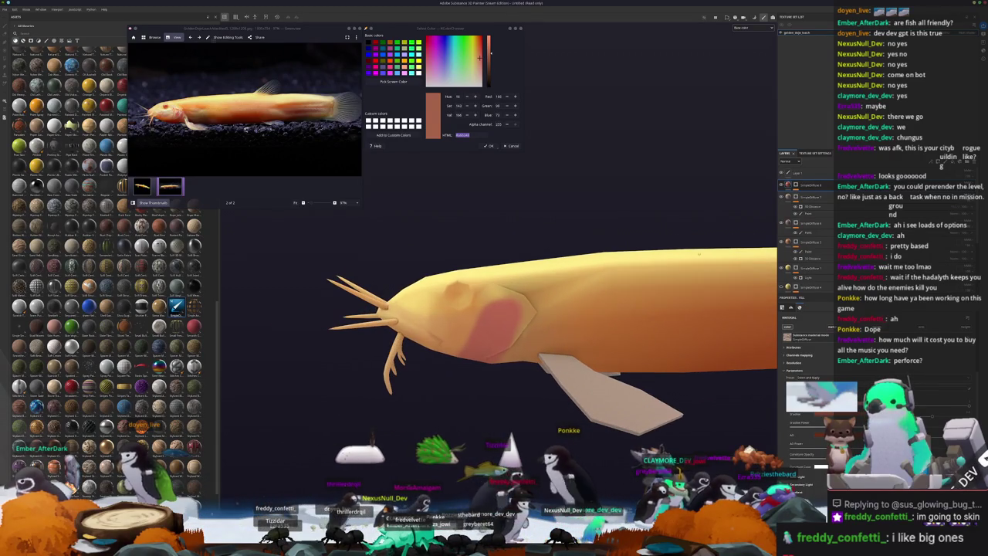
right_click(801, 186)
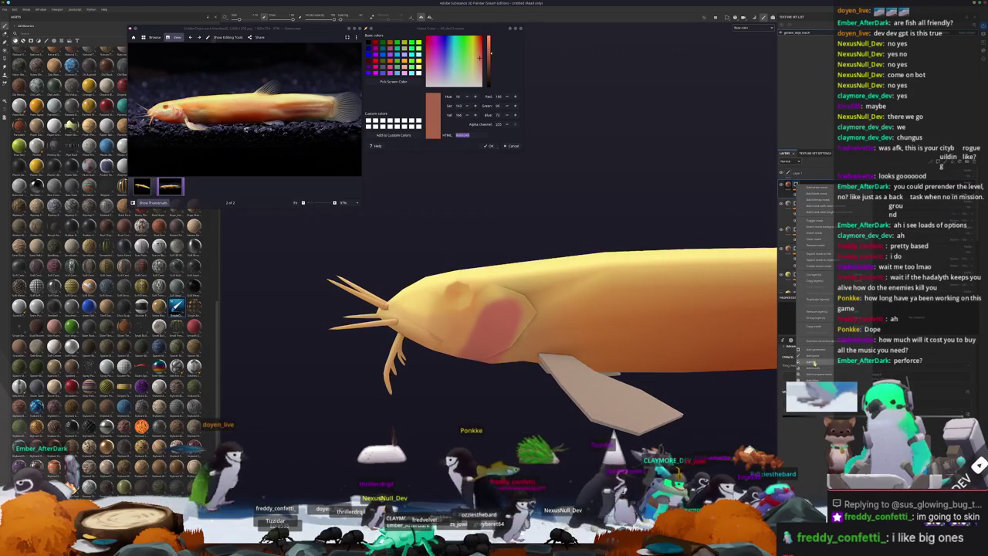
- Add a mask to the top layer and sample the orange body colour from the reference photo
left_click(809, 188)
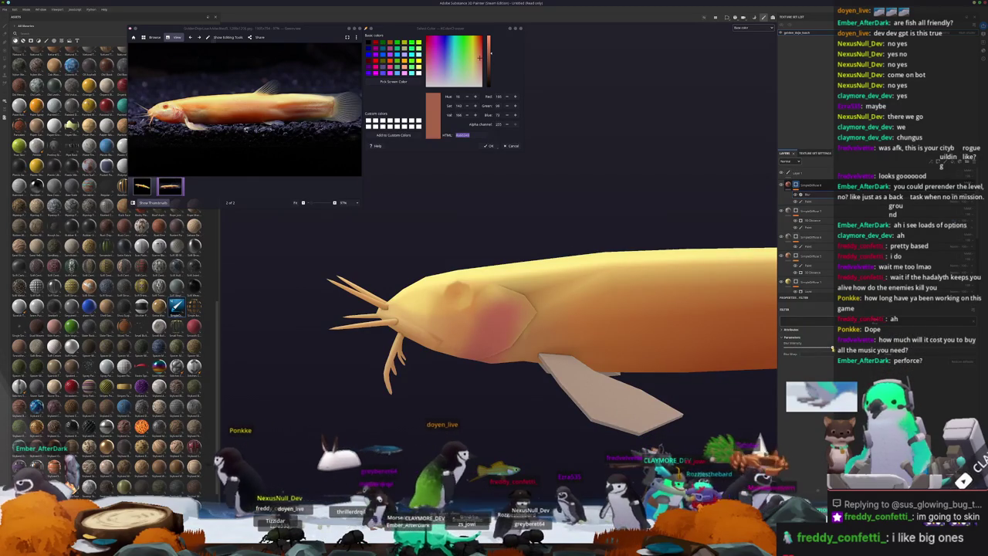
left_click_drag(772, 363, 490, 347, "alt")
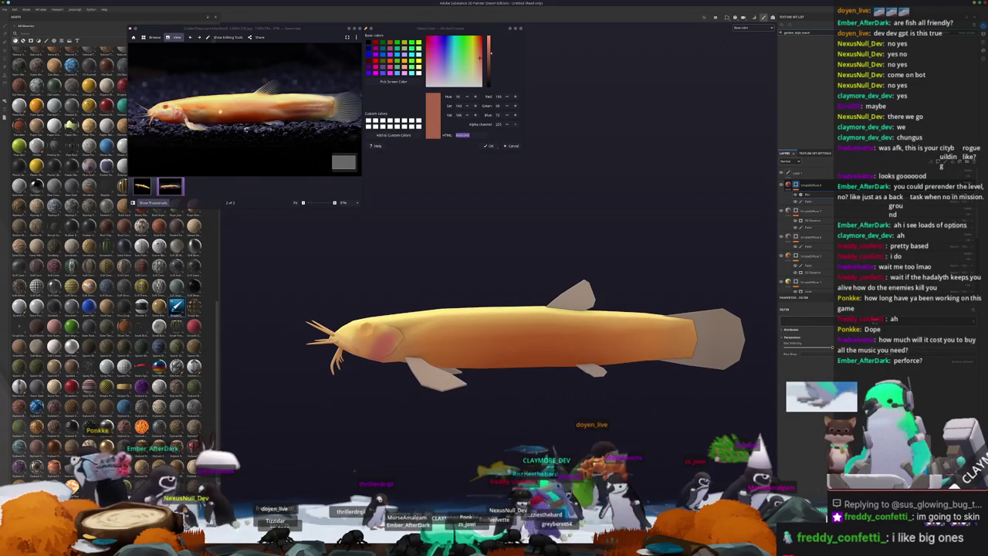
scroll(212, 111, "up", 4, "ctrl")
left_click(394, 81)
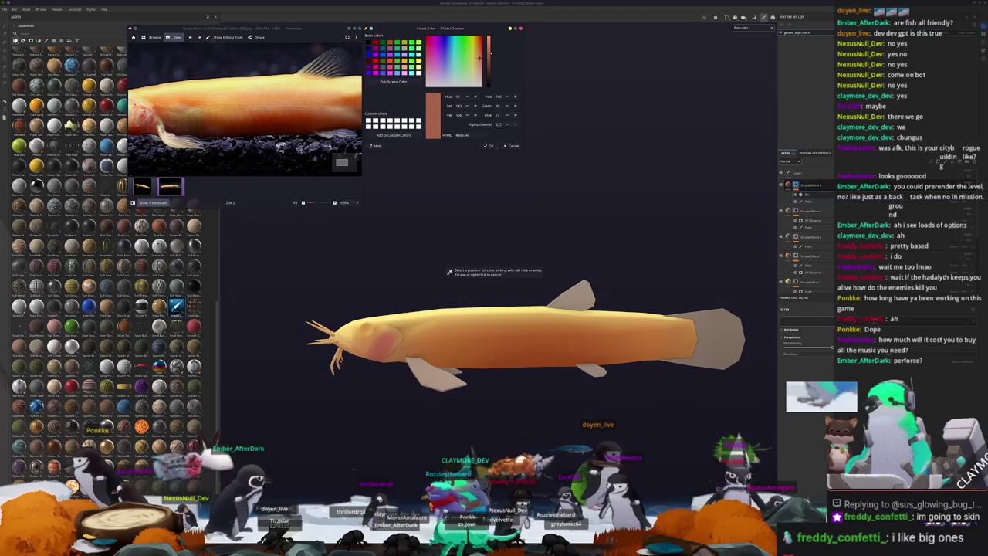
left_click(232, 93)
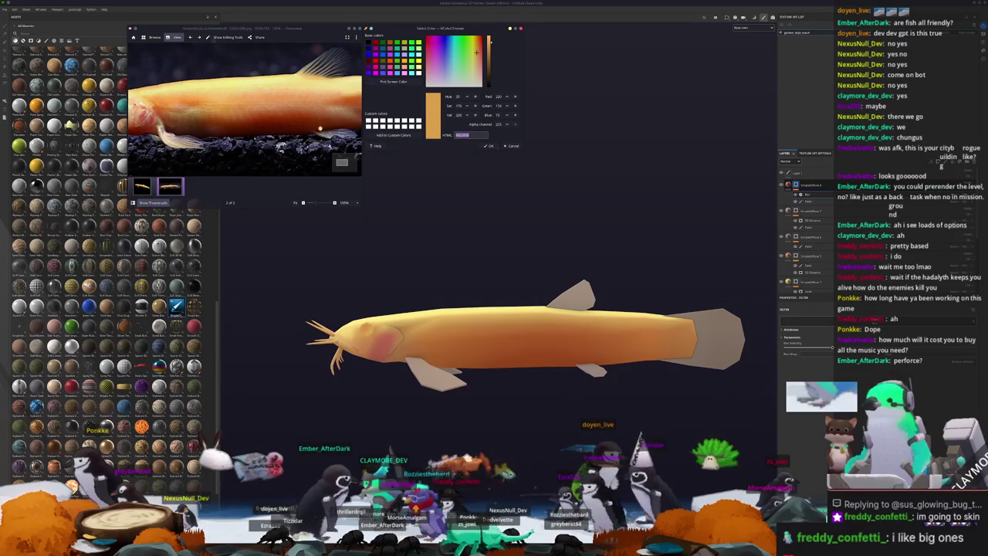
- Turn the catfish model and select lower layers in the stack
scroll(245, 108, "down", 5, "ctrl")
left_click_drag(502, 288, 541, 293, "alt")
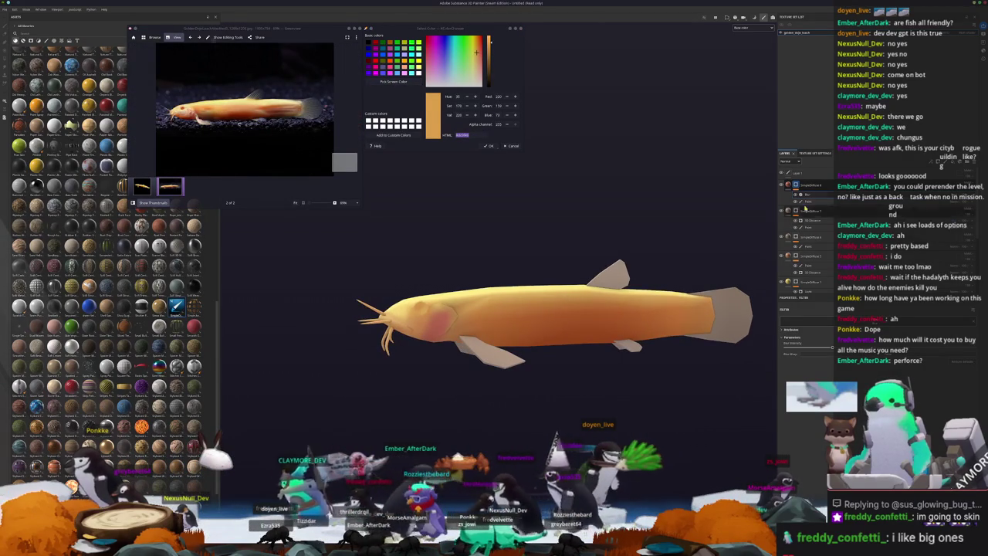
left_click(812, 224)
left_click(815, 252)
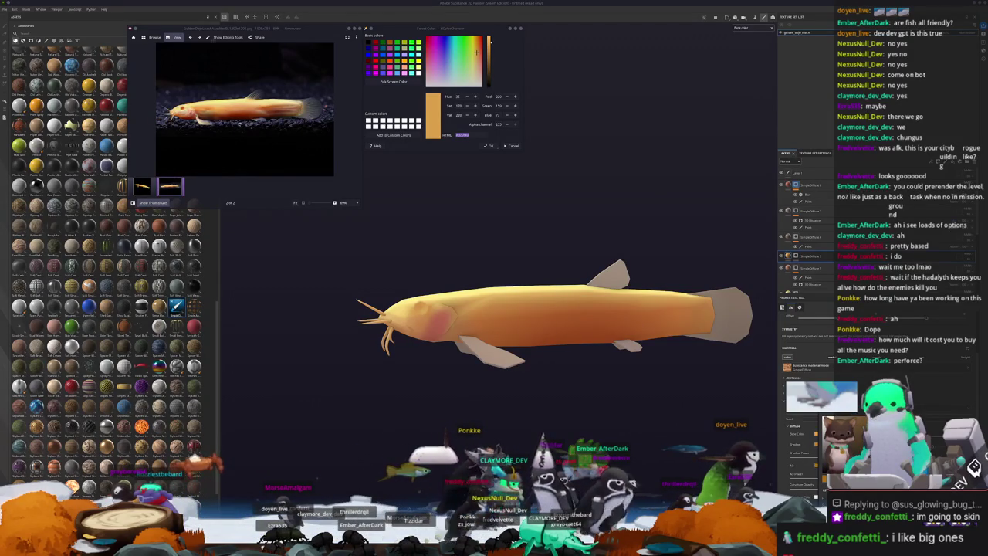
- Add another paint layer and brush a pale stripe along the catfish's flank
right_click(797, 256)
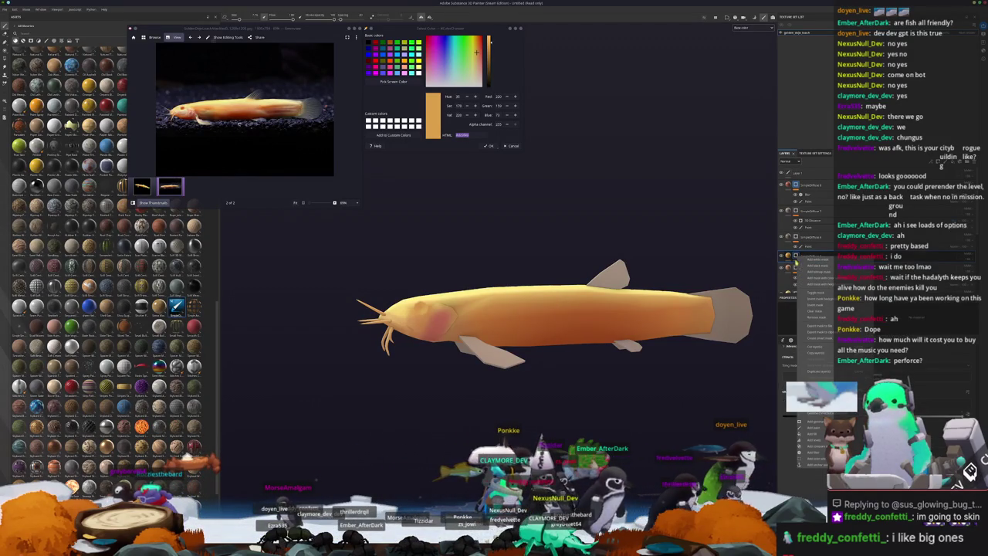
left_click(811, 427)
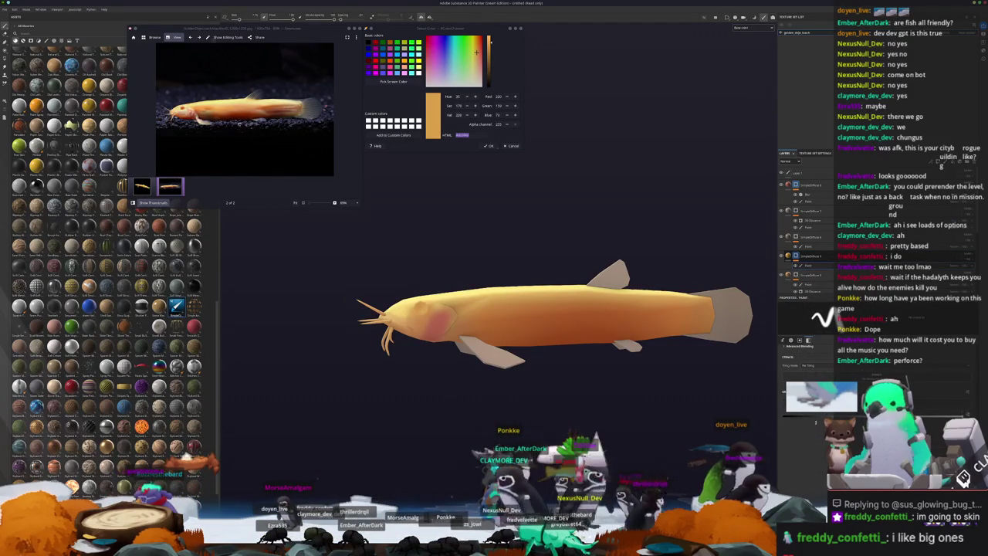
scroll(494, 312, "up", 5)
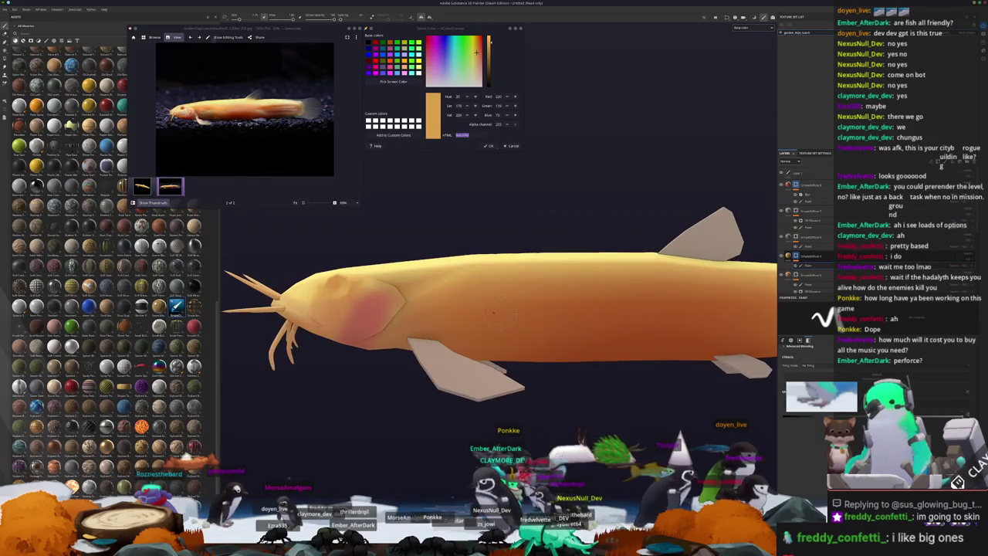
mouse_move(501, 313)
left_mouse_down("alt")
mouse_move(417, 312)
mouse_move(698, 319)
mouse_move(473, 321)
left_mouse_up("alt")
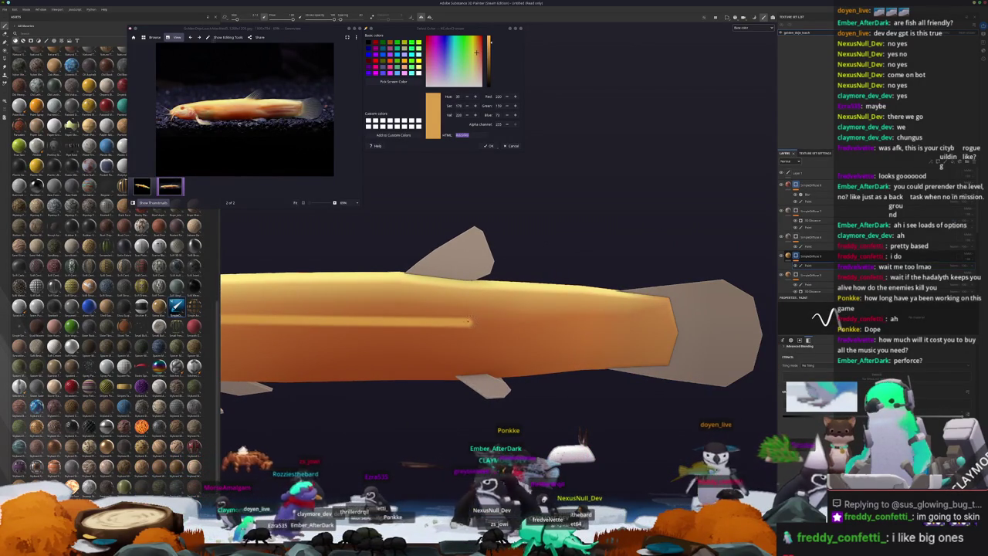
left_click_drag(556, 324, 580, 325)
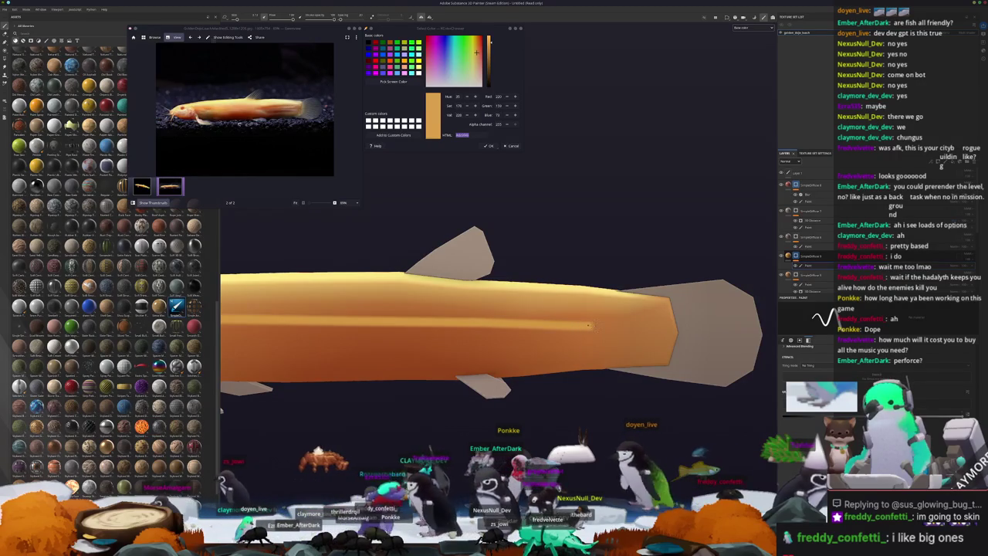
scroll(591, 325, "down", 3)
left_click_drag(590, 325, 540, 325, "alt")
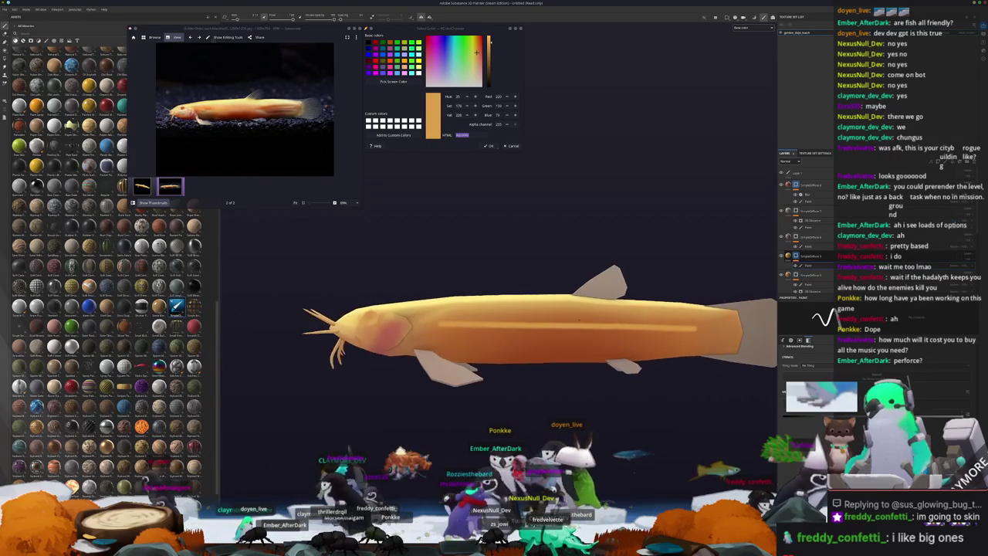
scroll(424, 323, "up", 2)
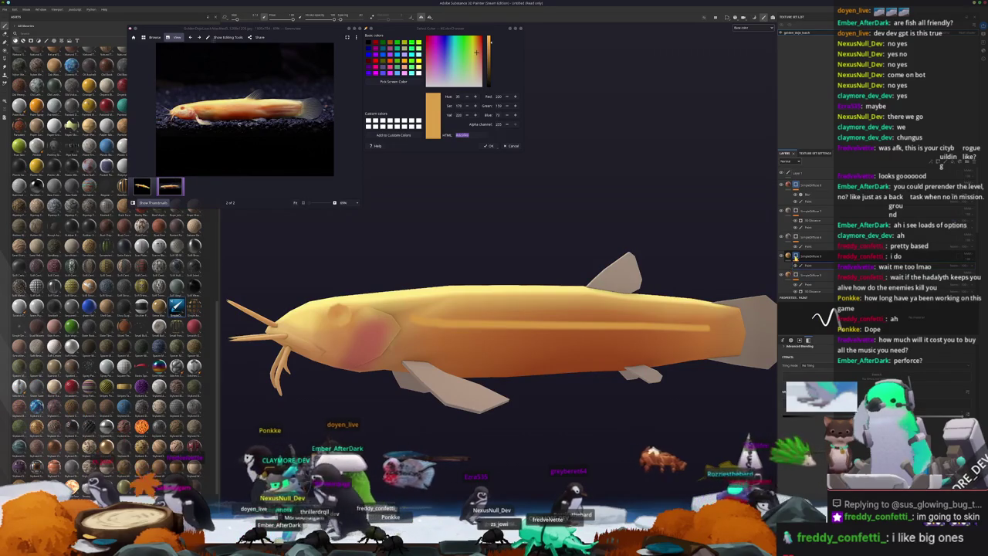
- Add a Blur filter to the stripe paint layer, raise its intensity, and inspect the softened stripe
right_click(795, 258)
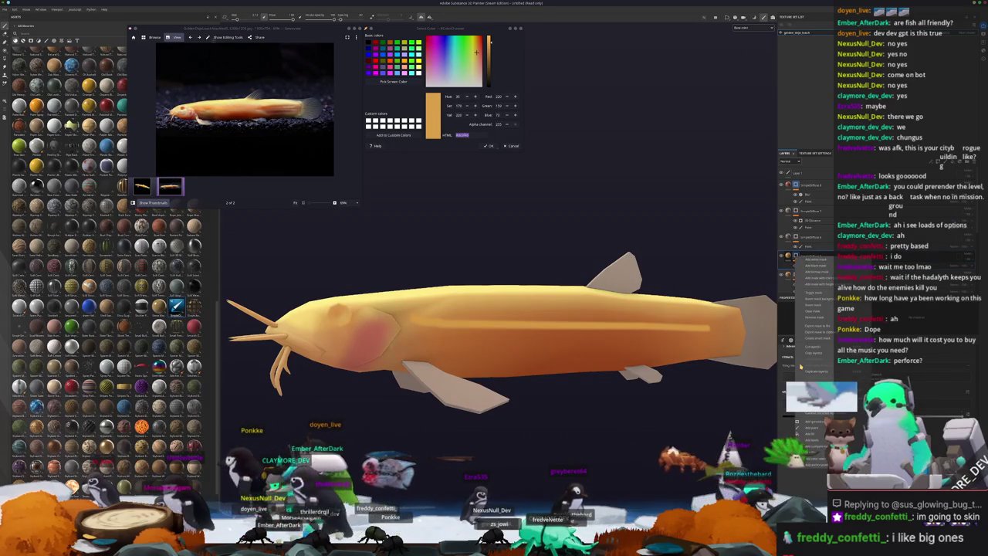
left_click(814, 453)
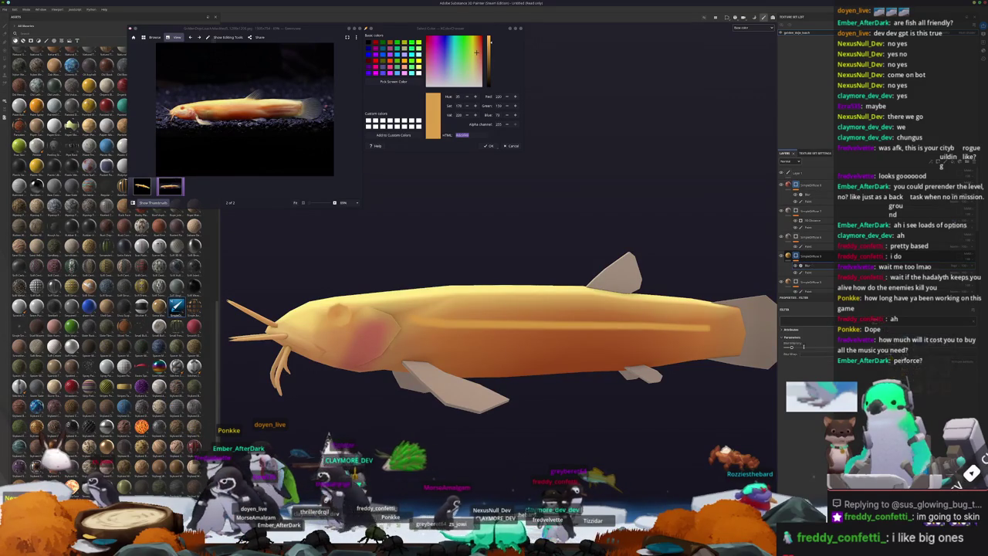
left_click_drag(790, 348, 809, 347)
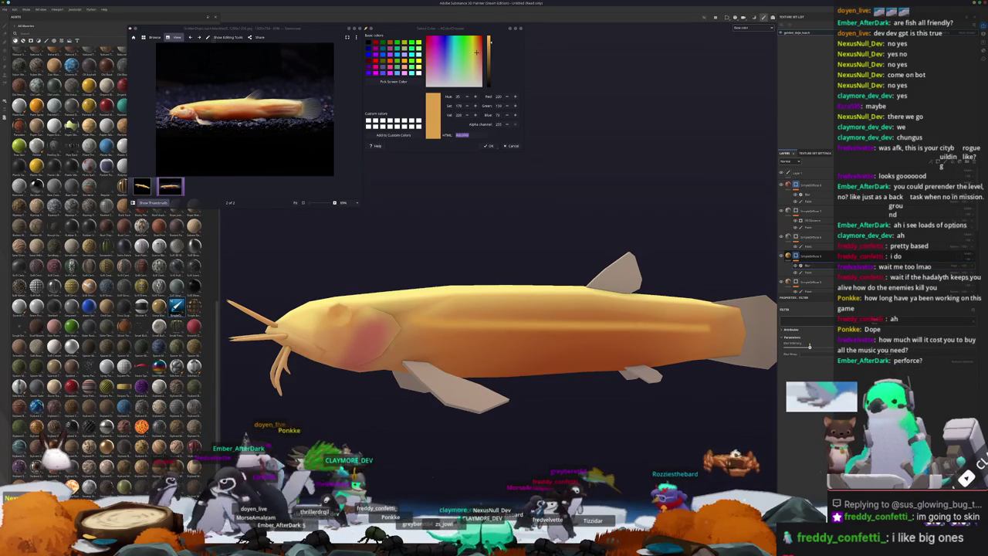
left_click_drag(494, 340, 533, 316, "alt")
left_click_drag(623, 456, 607, 410, "alt")
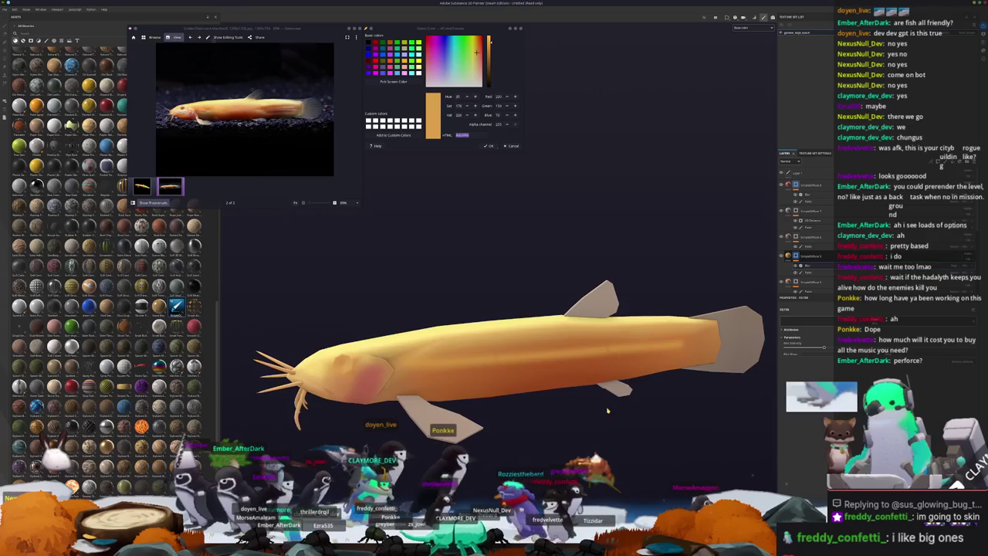
scroll(610, 225, "up", 2)
scroll(611, 225, "up", 2)
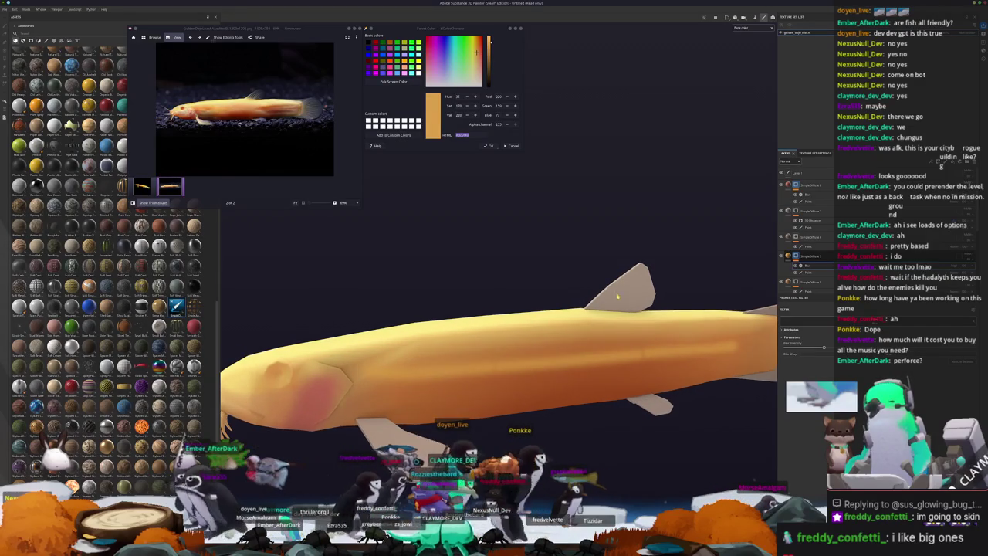
mouse_move(610, 224)
left_mouse_down("alt")
mouse_move(662, 286)
mouse_move(656, 265)
mouse_move(641, 260)
left_mouse_up("alt")
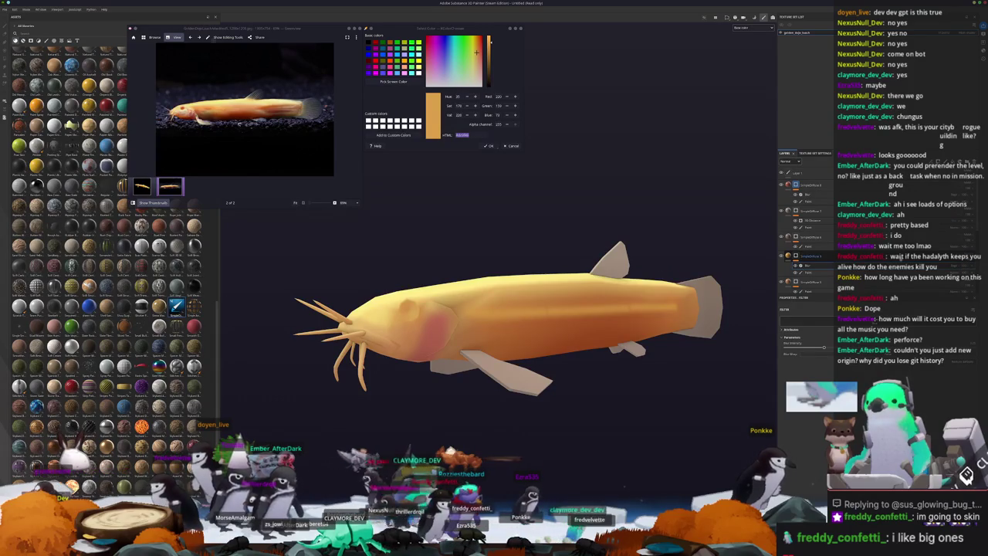
- Reselect the stripe layer's paint content, then its Blur filter, zooming in on the fish
left_click(788, 260)
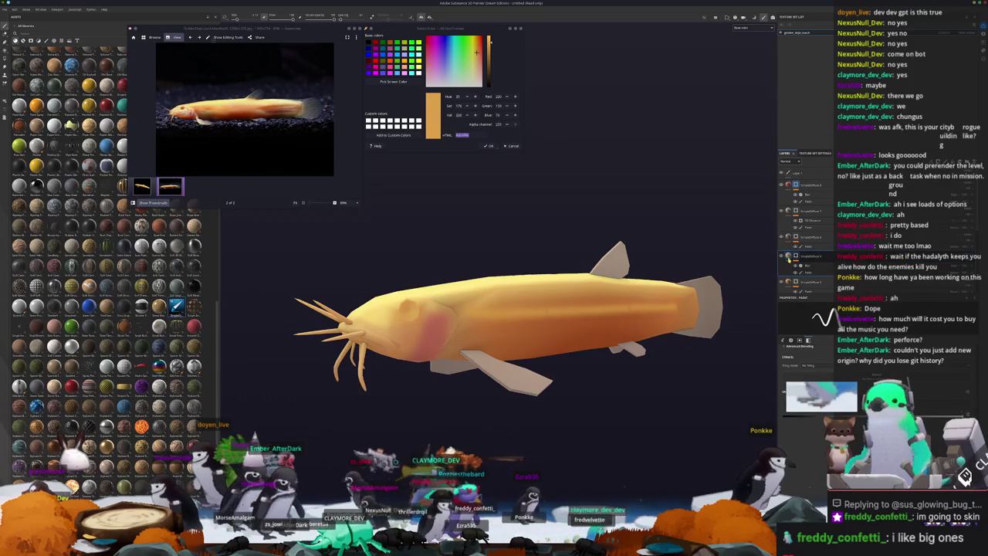
left_click(831, 266)
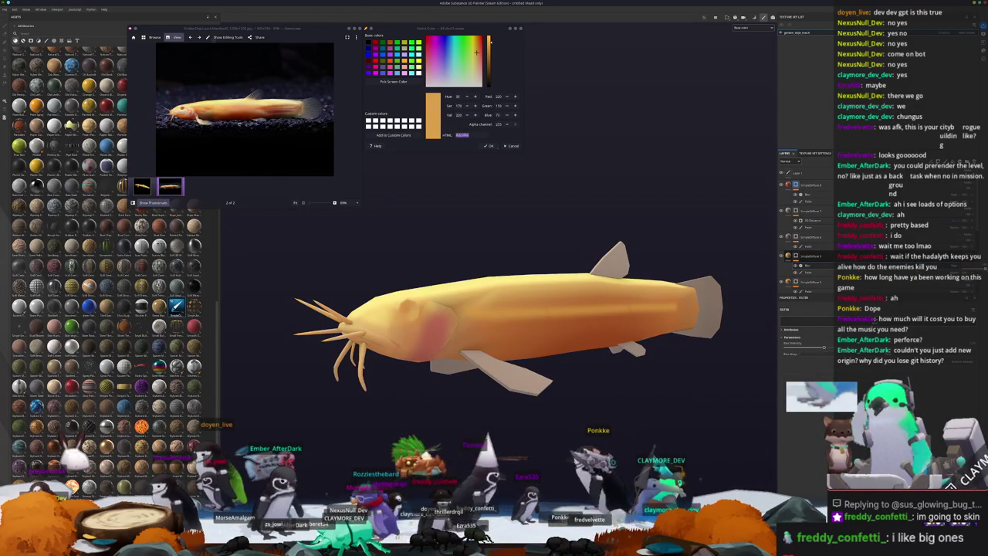
scroll(494, 309, "up", 1)
scroll(494, 309, "up", 2)
scroll(494, 309, "up", 2)
scroll(494, 309, "up", 1)
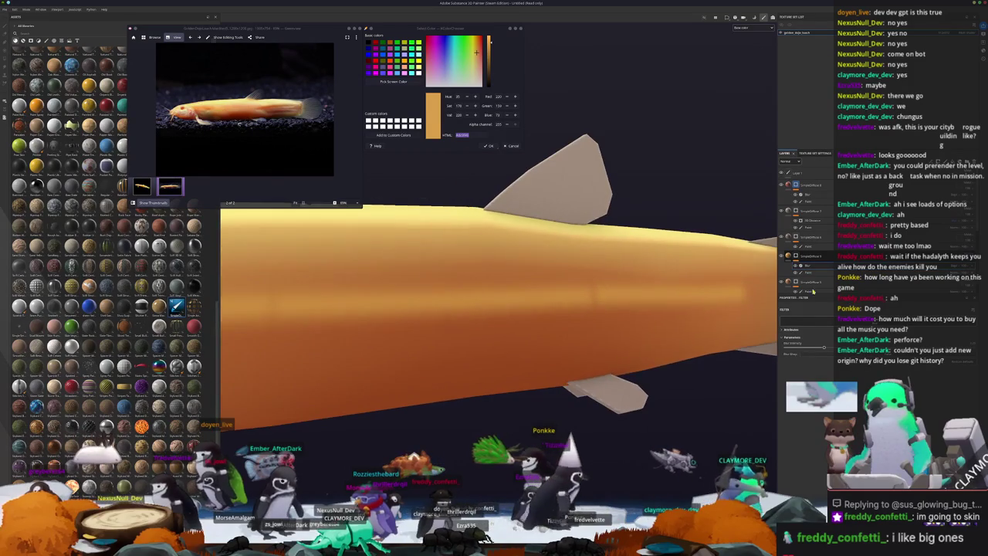